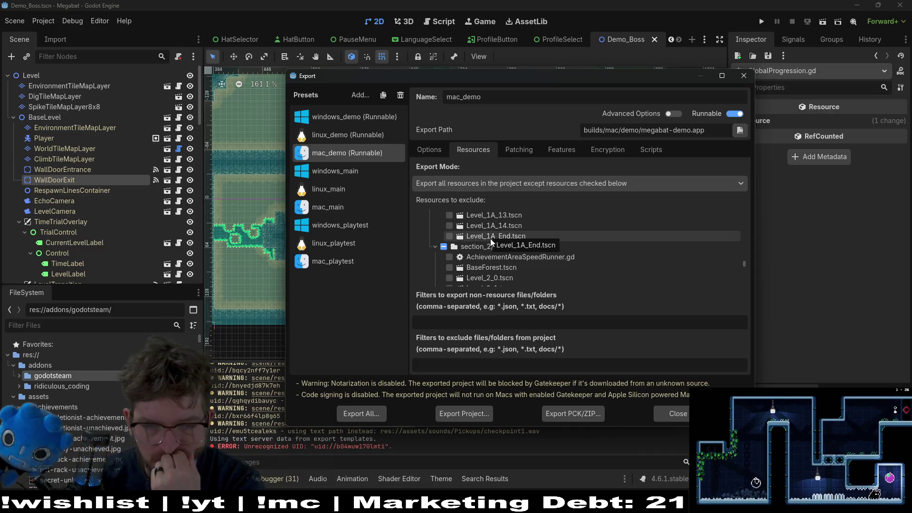
Exclude the section_1a/ folder from mac_demo's exported resources and close the export settings
{"action": "scroll", "coordinate": [490, 238], "scroll_direction": "up", "scroll_amount": 5}
{"action": "scroll", "coordinate": [491, 239], "scroll_direction": "up", "scroll_amount": 2}
{"action": "left_click", "coordinate": [447, 249]}
{"action": "scroll", "coordinate": [513, 257], "scroll_direction": "down", "scroll_amount": 6}
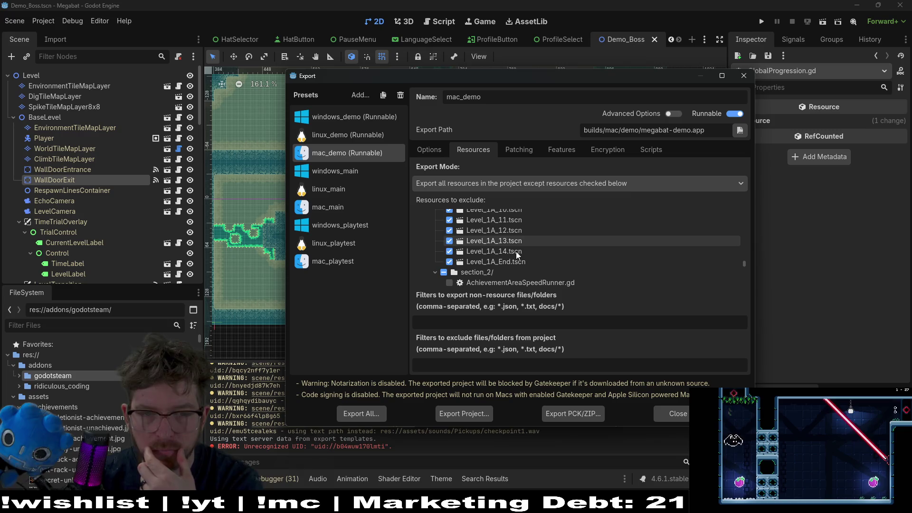
{"action": "scroll", "coordinate": [516, 252], "scroll_direction": "down", "scroll_amount": 1}
{"action": "scroll", "coordinate": [516, 252], "scroll_direction": "down", "scroll_amount": 2}
{"action": "scroll", "coordinate": [516, 252], "scroll_direction": "up", "scroll_amount": 9}
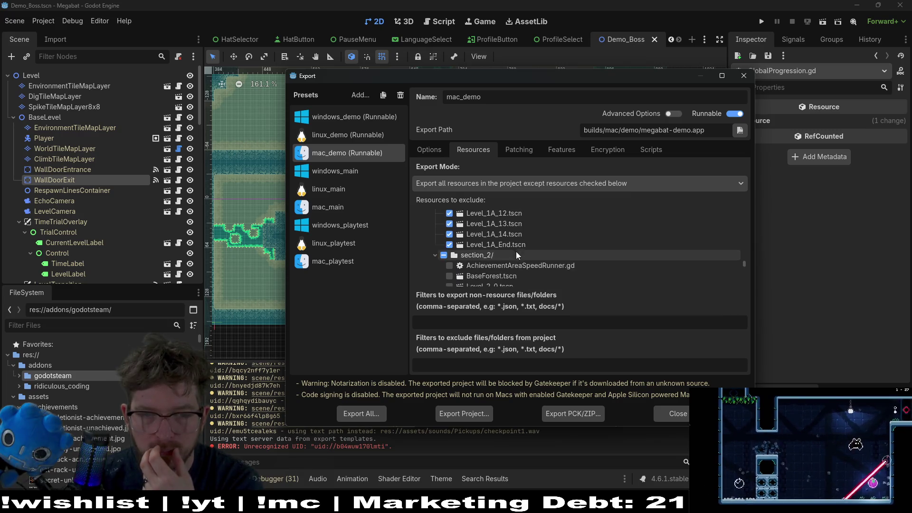
{"action": "scroll", "coordinate": [516, 252], "scroll_direction": "up", "scroll_amount": 3}
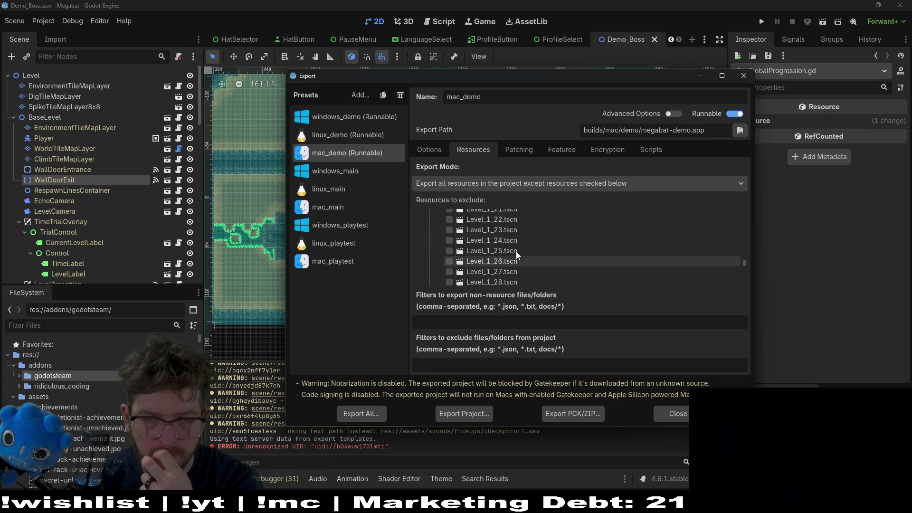
{"action": "scroll", "coordinate": [517, 252], "scroll_direction": "up", "scroll_amount": 3}
{"action": "scroll", "coordinate": [517, 254], "scroll_direction": "up", "scroll_amount": 1}
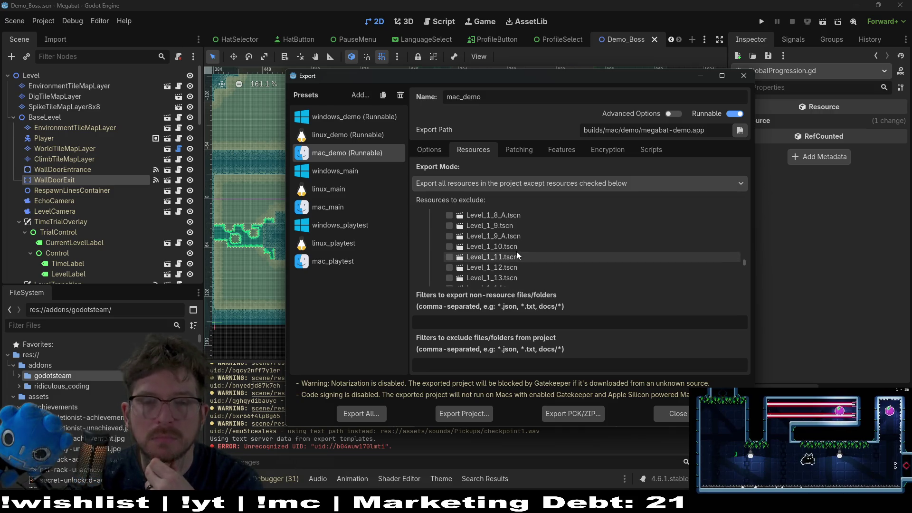
{"action": "scroll", "coordinate": [517, 255], "scroll_direction": "down", "scroll_amount": 3}
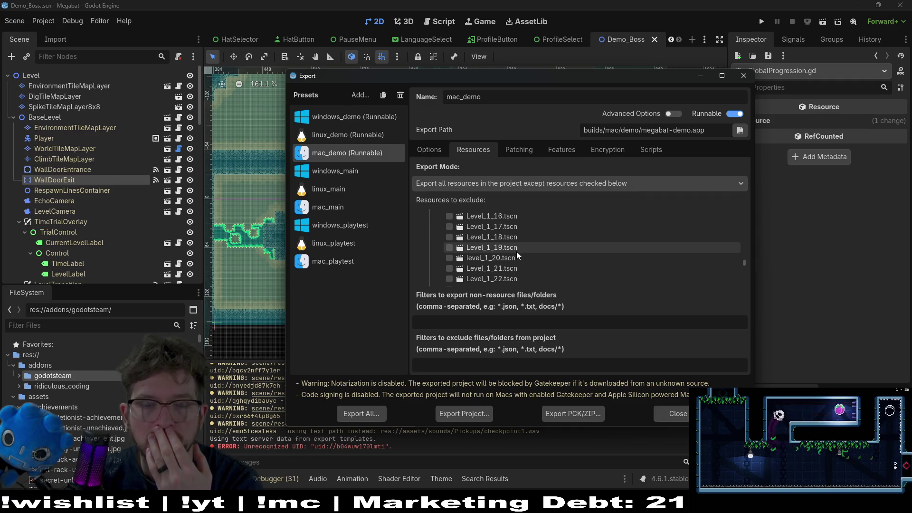
{"action": "key", "text": "Escape"}
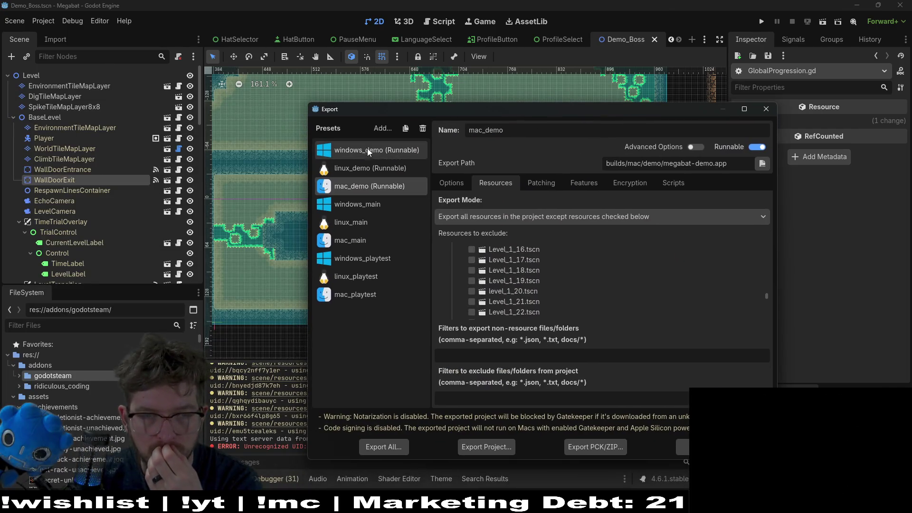
Reopen the export settings and compare mac_demo's exclusions with the windows_demo and linux_demo presets
{"action": "left_click", "coordinate": [367, 149]}
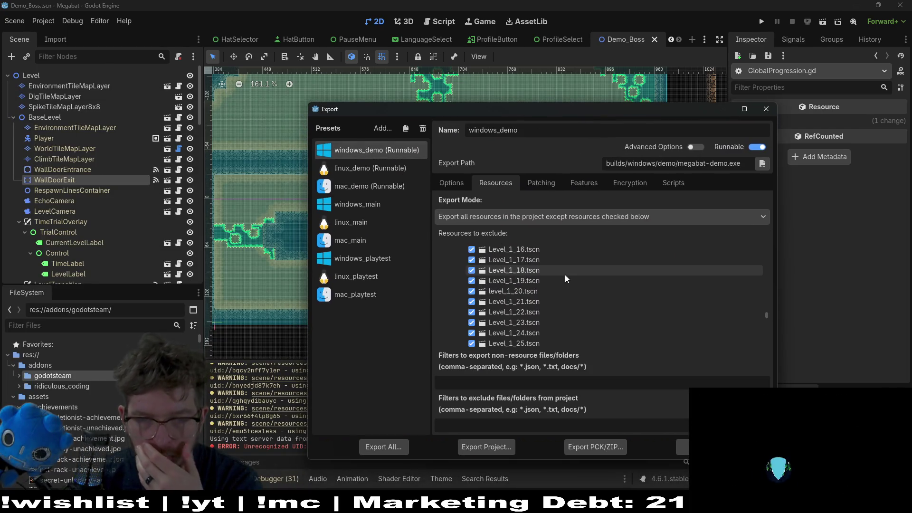
{"action": "scroll", "coordinate": [563, 272], "scroll_direction": "up", "scroll_amount": 2}
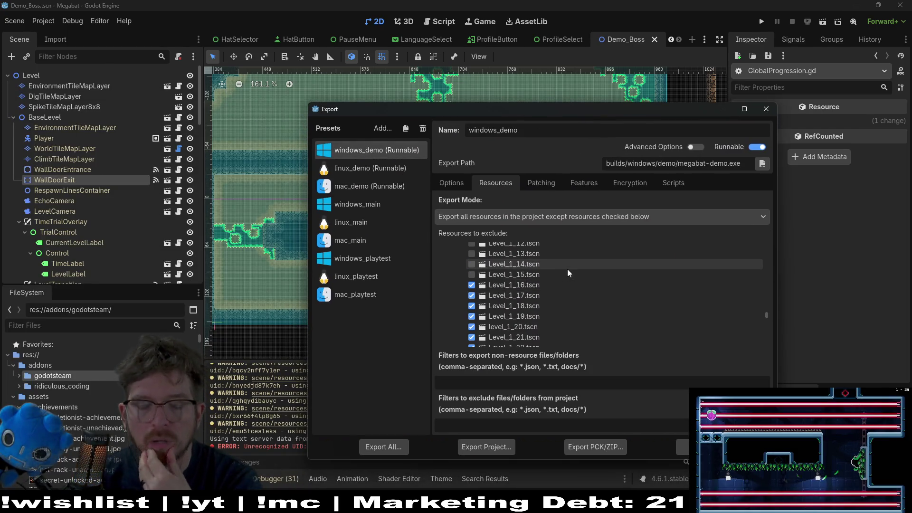
{"action": "scroll", "coordinate": [568, 269], "scroll_direction": "down", "scroll_amount": 1}
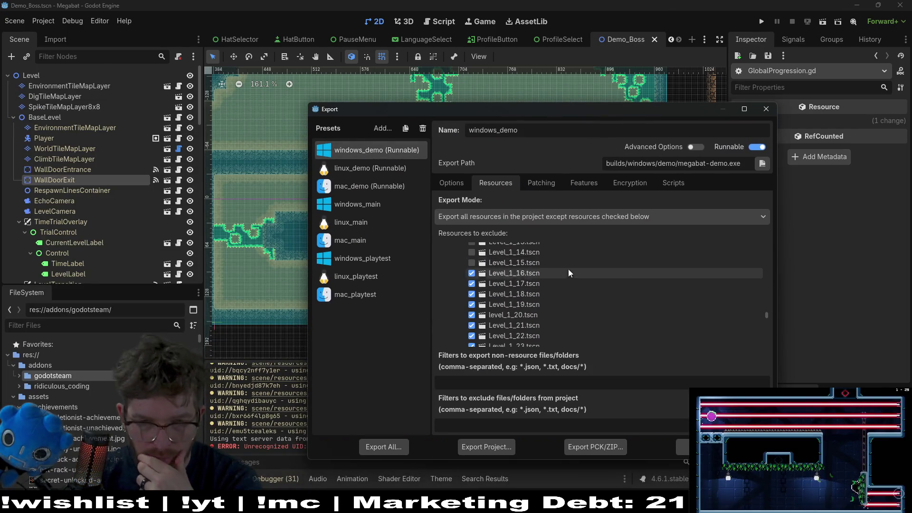
{"action": "left_click", "coordinate": [370, 175]}
{"action": "left_click", "coordinate": [373, 186]}
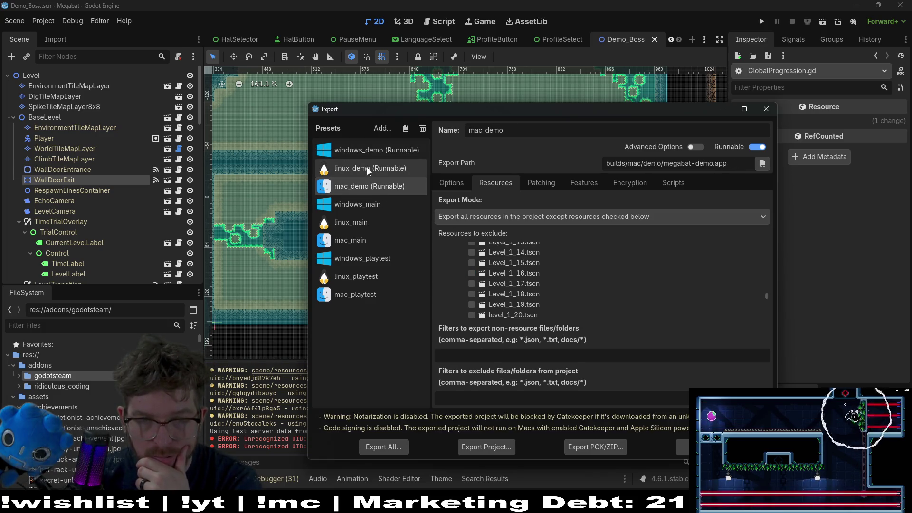
{"action": "left_click", "coordinate": [371, 150]}
{"action": "left_click", "coordinate": [378, 168]}
{"action": "left_click", "coordinate": [390, 186]}
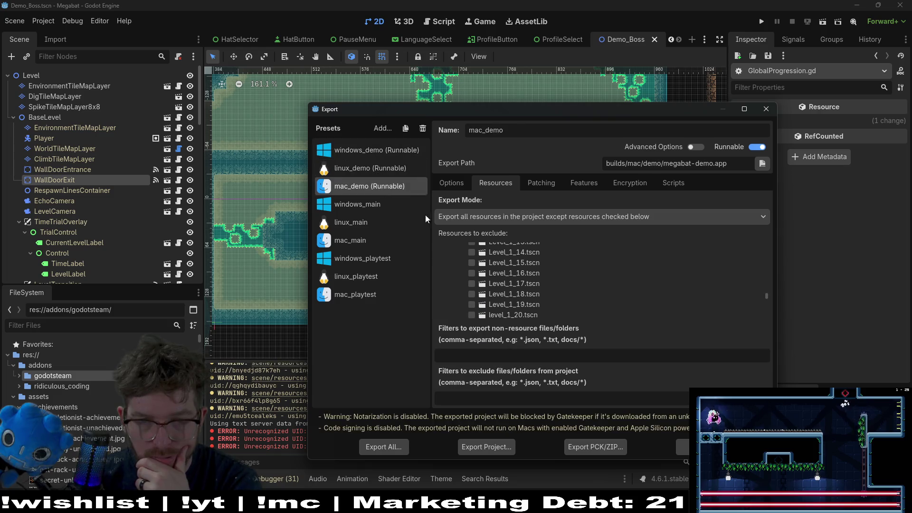
Exclude Level_1_16 through Level_1_19 from mac_demo, checking against the other demo presets
{"action": "left_click", "coordinate": [472, 274]}
{"action": "left_click", "coordinate": [472, 294]}
{"action": "left_click", "coordinate": [472, 284]}
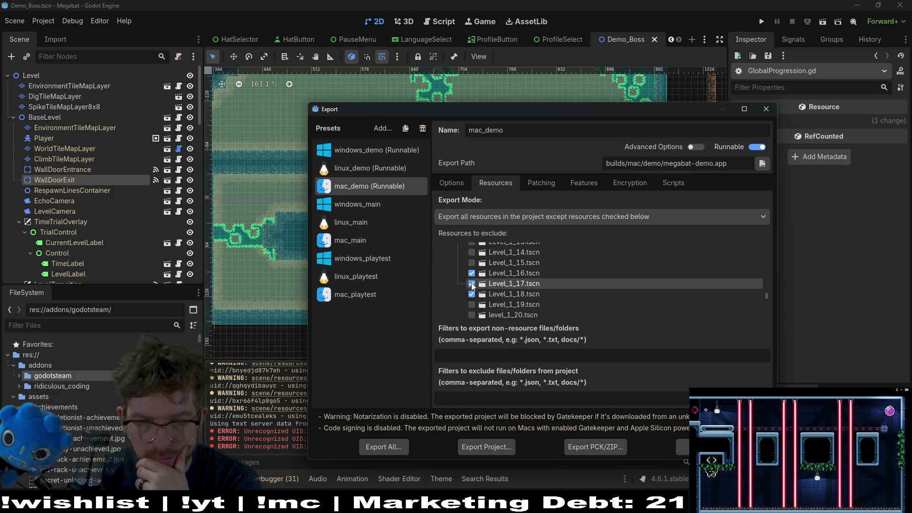
{"action": "left_click", "coordinate": [384, 168]}
{"action": "left_click", "coordinate": [383, 155]}
{"action": "left_click", "coordinate": [383, 170]}
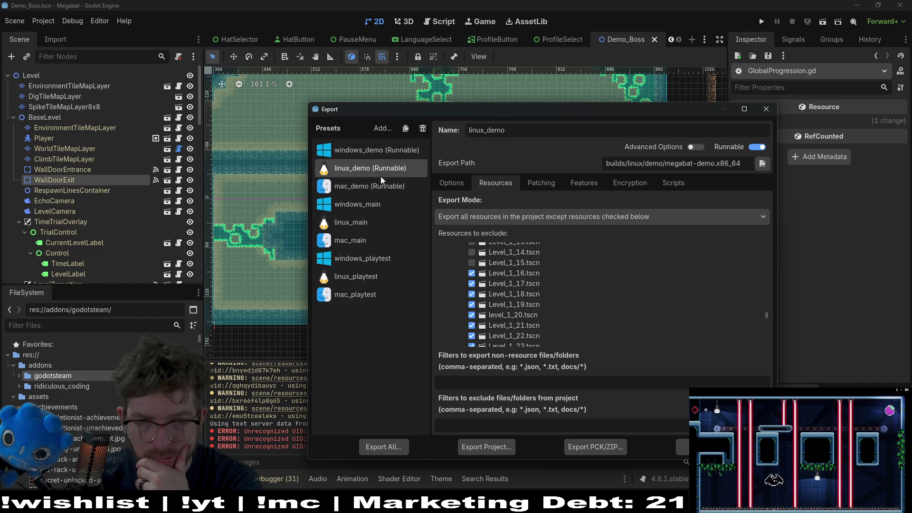
{"action": "left_click", "coordinate": [382, 179]}
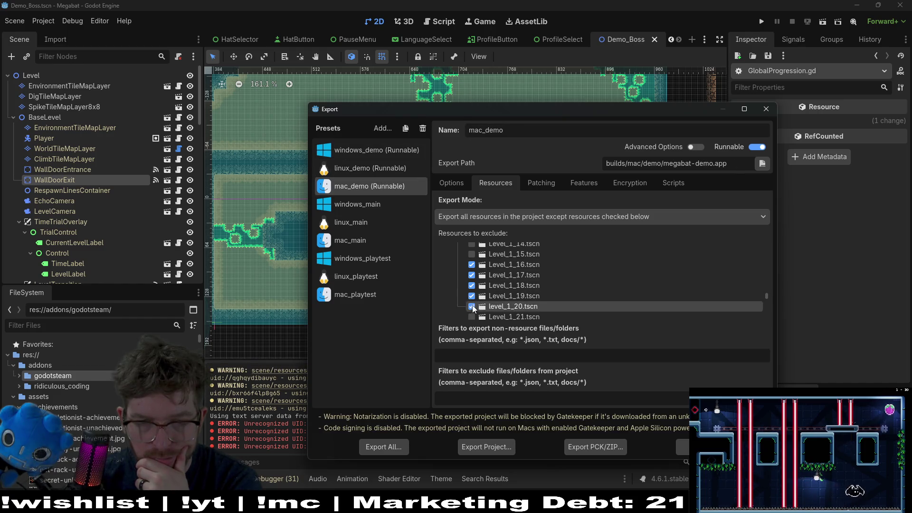
Exclude Level_1_21 through Level_1_27 from the mac_demo export
{"action": "scroll", "coordinate": [473, 308], "scroll_direction": "down", "scroll_amount": 1}
{"action": "left_click", "coordinate": [472, 291]}
{"action": "left_click", "coordinate": [472, 301]}
{"action": "left_click", "coordinate": [472, 312]}
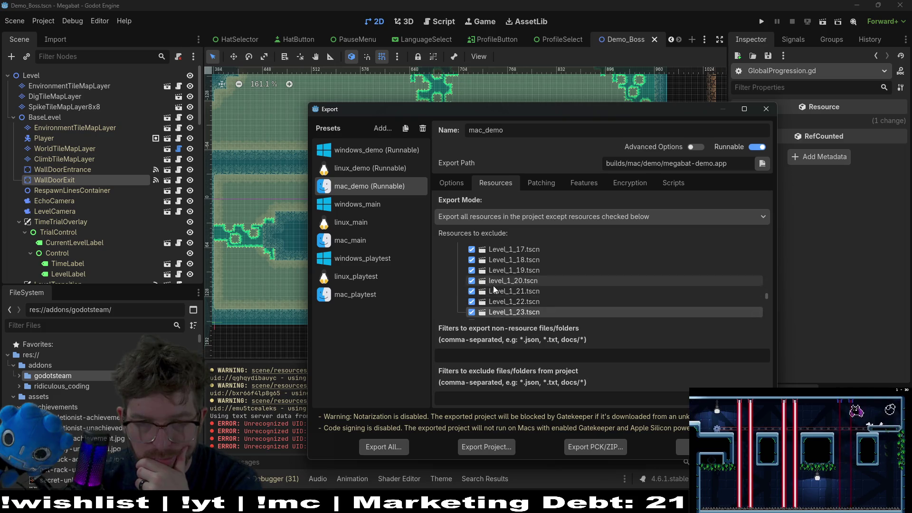
{"action": "scroll", "coordinate": [494, 289], "scroll_direction": "down", "scroll_amount": 2}
{"action": "left_click", "coordinate": [472, 280]}
{"action": "left_click", "coordinate": [471, 291]}
{"action": "left_click", "coordinate": [472, 302]}
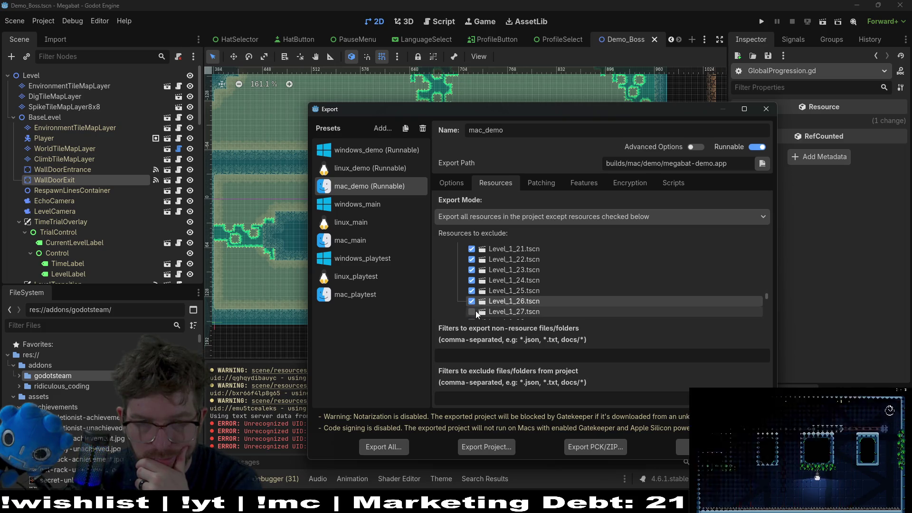
{"action": "left_click", "coordinate": [472, 311]}
Exclude Level_1_28, Level_1_Boss, Level_1_End and MarketingLevel from mac_demo
{"action": "scroll", "coordinate": [486, 295], "scroll_direction": "down", "scroll_amount": 2}
{"action": "left_click", "coordinate": [472, 288]}
{"action": "left_click", "coordinate": [472, 298]}
{"action": "left_click", "coordinate": [472, 309]}
{"action": "scroll", "coordinate": [518, 289], "scroll_direction": "down", "scroll_amount": 1}
{"action": "left_click", "coordinate": [472, 295]}
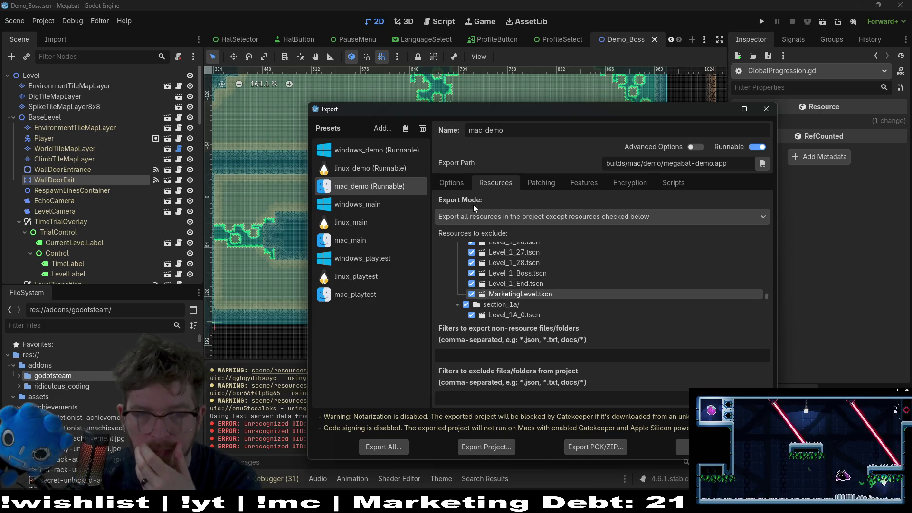
Recheck the windows_demo and linux_demo exclusions, ending back on mac_demo
{"action": "left_click", "coordinate": [379, 168]}
{"action": "left_click", "coordinate": [384, 152]}
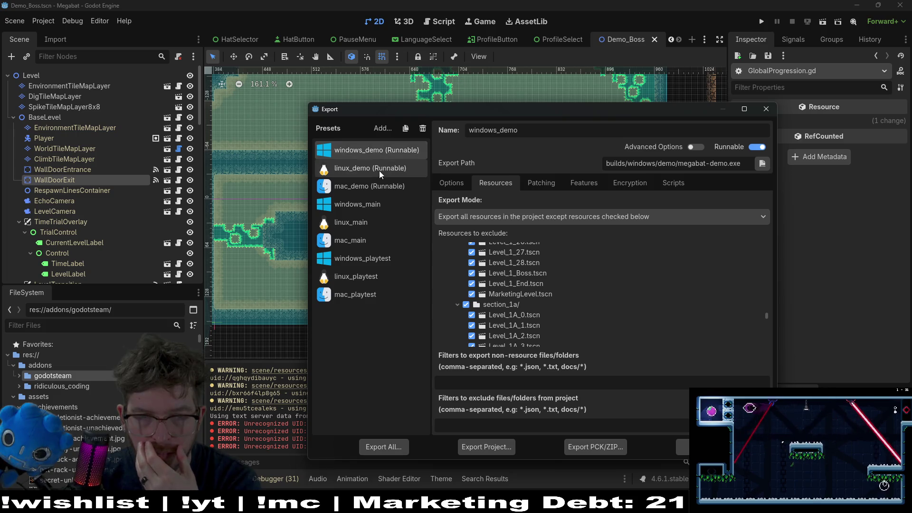
{"action": "left_click", "coordinate": [379, 169]}
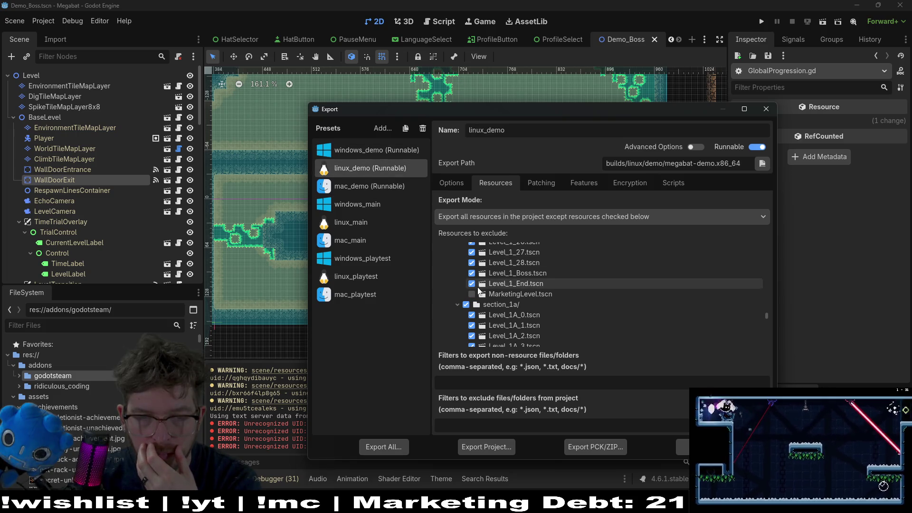
{"action": "left_click", "coordinate": [381, 157]}
{"action": "left_click", "coordinate": [389, 183]}
Compare mac_demo's resource exclusions against the linux_demo and windows_demo presets
{"action": "scroll", "coordinate": [515, 262], "scroll_direction": "down", "scroll_amount": 6}
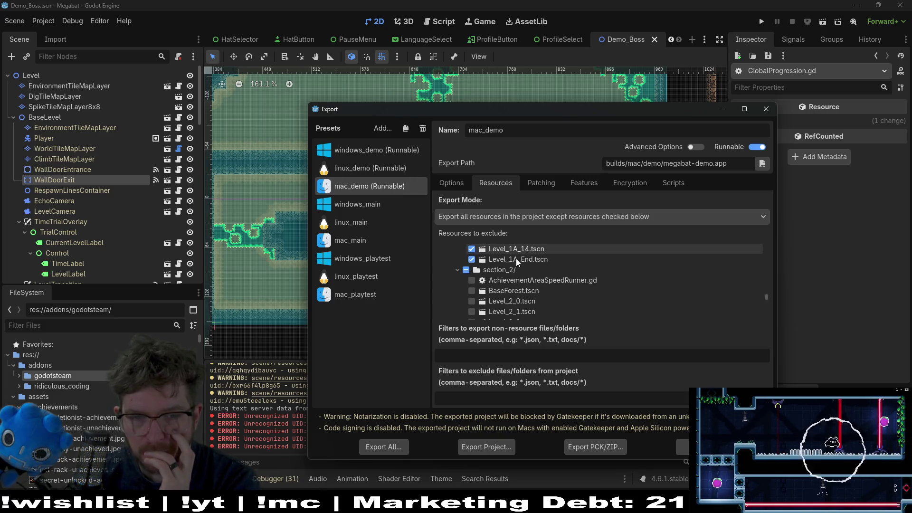
{"action": "scroll", "coordinate": [584, 281], "scroll_direction": "down", "scroll_amount": 5}
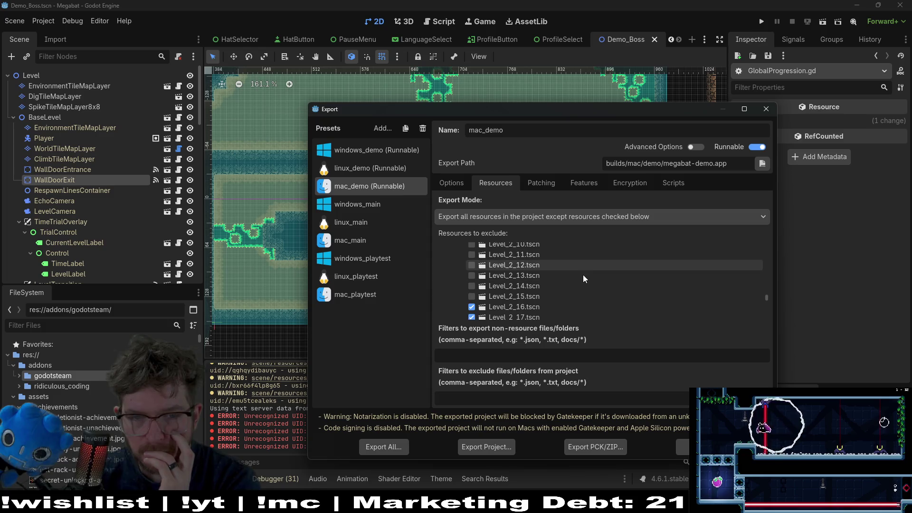
{"action": "left_click", "coordinate": [369, 169]}
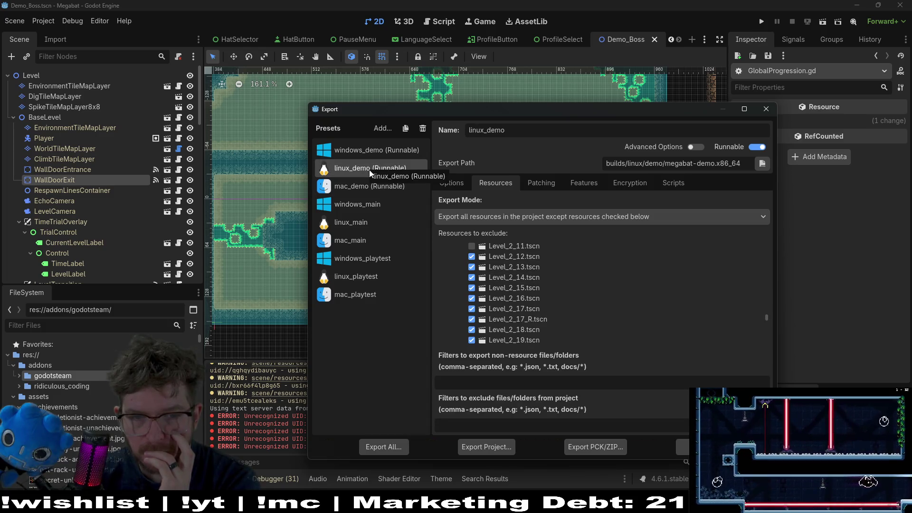
{"action": "left_click", "coordinate": [373, 156]}
{"action": "left_click", "coordinate": [372, 172]}
{"action": "left_click", "coordinate": [385, 189]}
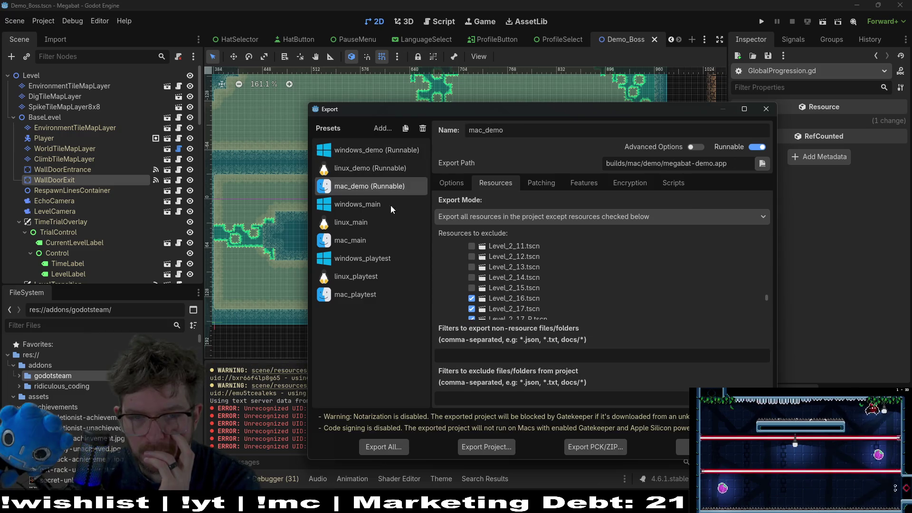
Exclude Level_2_12 through Level_2_15 from mac_demo, checking linux_demo for reference
{"action": "left_click", "coordinate": [470, 287]}
{"action": "left_click", "coordinate": [471, 277]}
{"action": "left_click", "coordinate": [471, 267]}
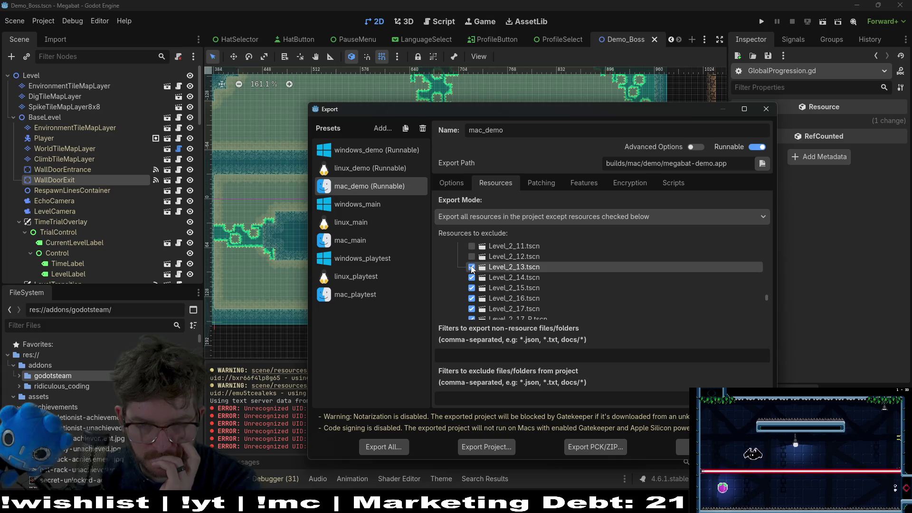
{"action": "left_click", "coordinate": [472, 256]}
{"action": "left_click", "coordinate": [384, 171]}
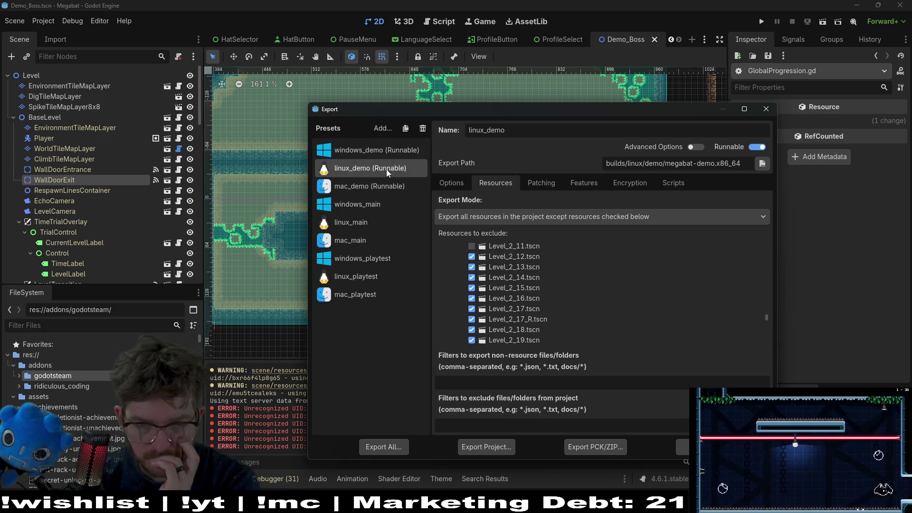
{"action": "left_click", "coordinate": [389, 188]}
Select the windows_demo preset and start exporting it as megabat-demo.exe
{"action": "scroll", "coordinate": [563, 283], "scroll_direction": "down", "scroll_amount": 5}
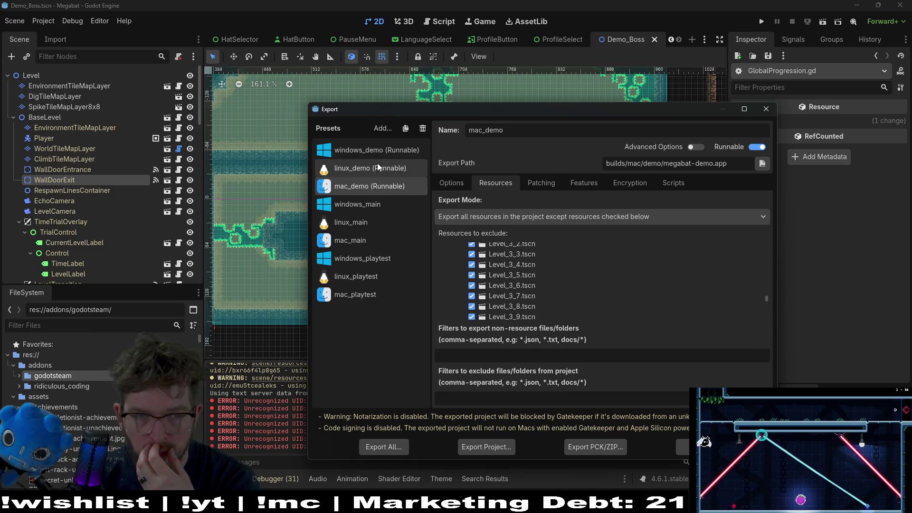
{"action": "left_click", "coordinate": [381, 151]}
{"action": "scroll", "coordinate": [528, 285], "scroll_direction": "down", "scroll_amount": 3}
{"action": "scroll", "coordinate": [527, 286], "scroll_direction": "up", "scroll_amount": 10}
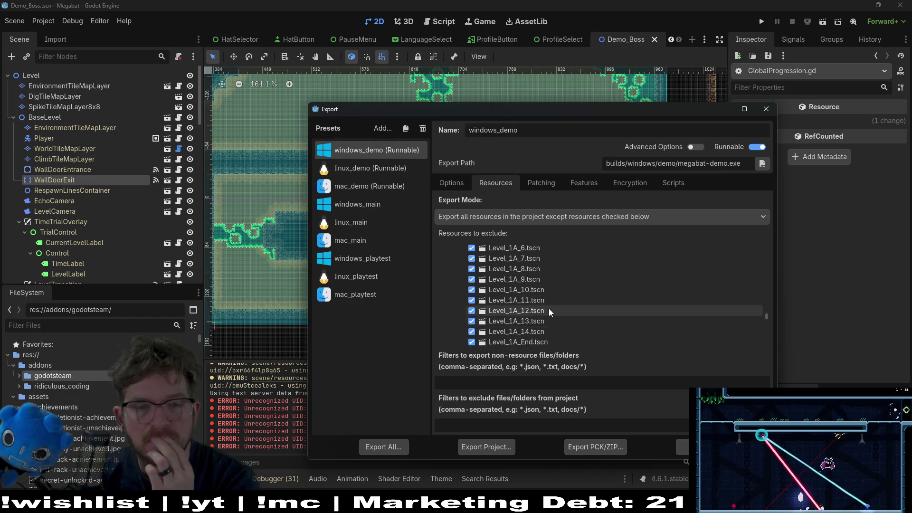
{"action": "scroll", "coordinate": [548, 308], "scroll_direction": "down", "scroll_amount": 8}
{"action": "scroll", "coordinate": [548, 308], "scroll_direction": "up", "scroll_amount": 2}
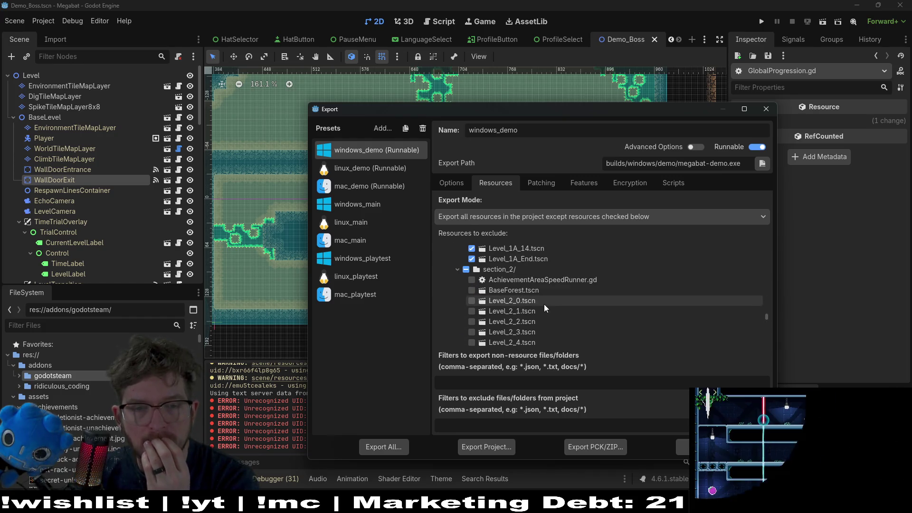
{"action": "left_click", "coordinate": [477, 451]}
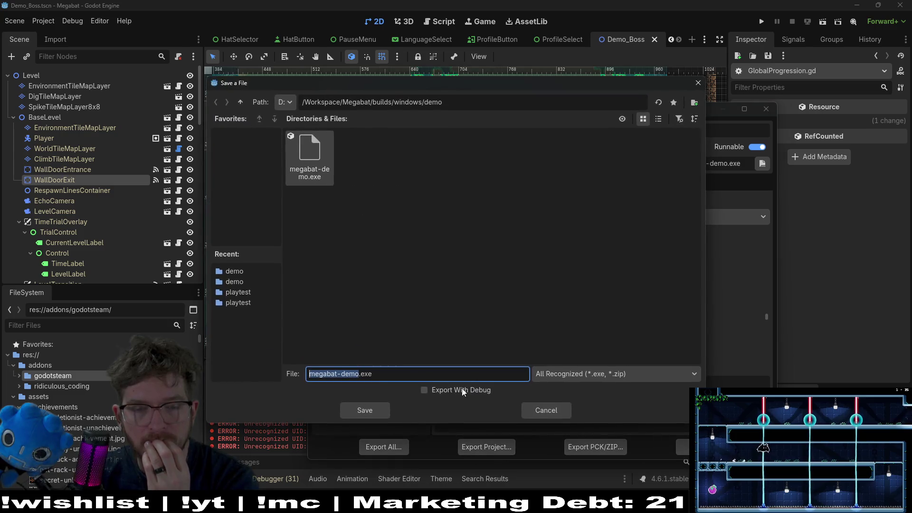
Save the windows_demo build over megabat-demo.exe and dismiss the export warnings
{"action": "left_click", "coordinate": [364, 409]}
{"action": "left_click", "coordinate": [399, 270]}
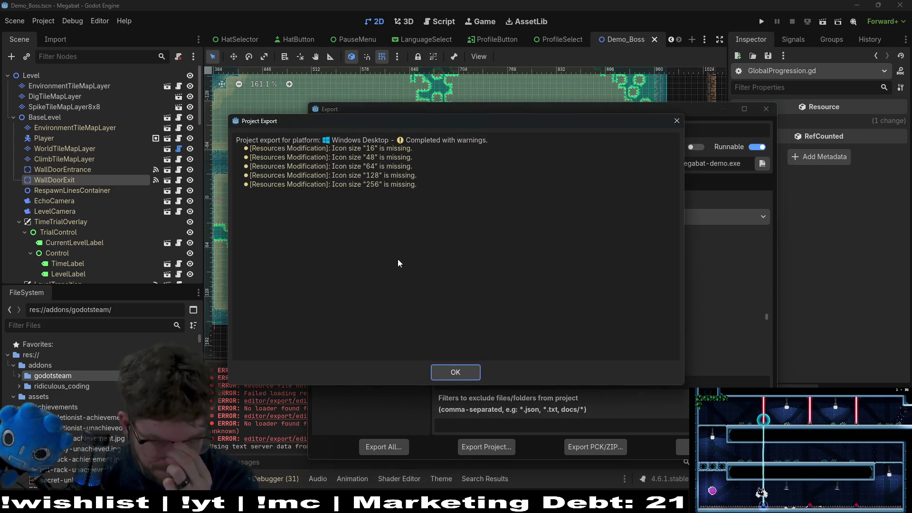
{"action": "left_click", "coordinate": [463, 370]}
Export linux_demo over the existing megabat-demo.x86_64 build, then shift the export window up-left
{"action": "left_click", "coordinate": [363, 167]}
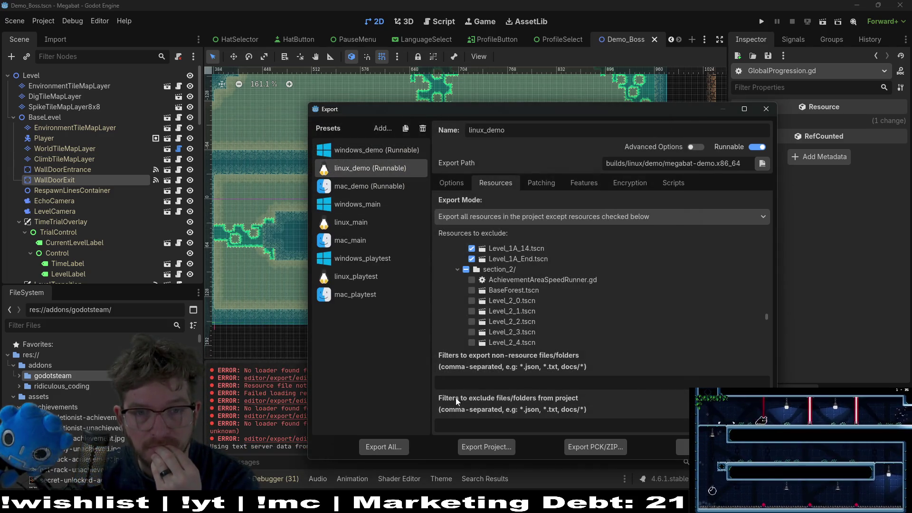
{"action": "left_click", "coordinate": [474, 446]}
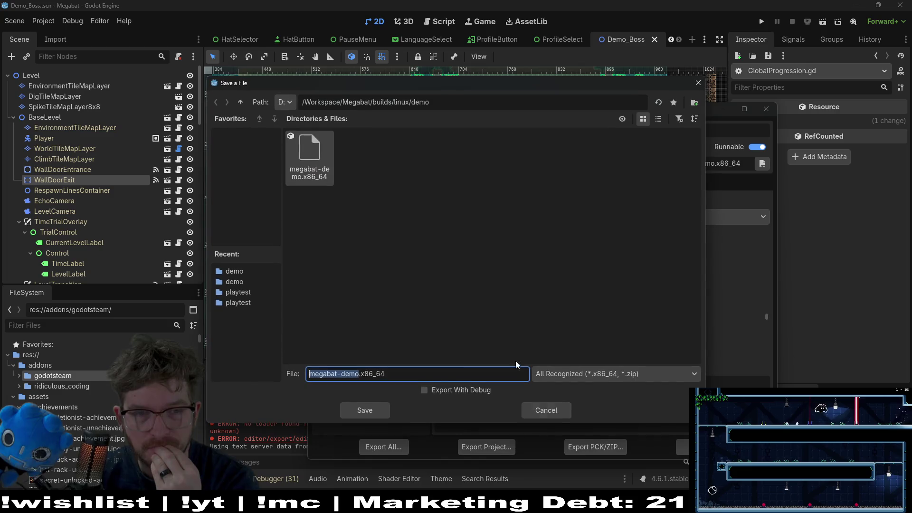
{"action": "left_click", "coordinate": [372, 414]}
{"action": "left_click", "coordinate": [414, 272]}
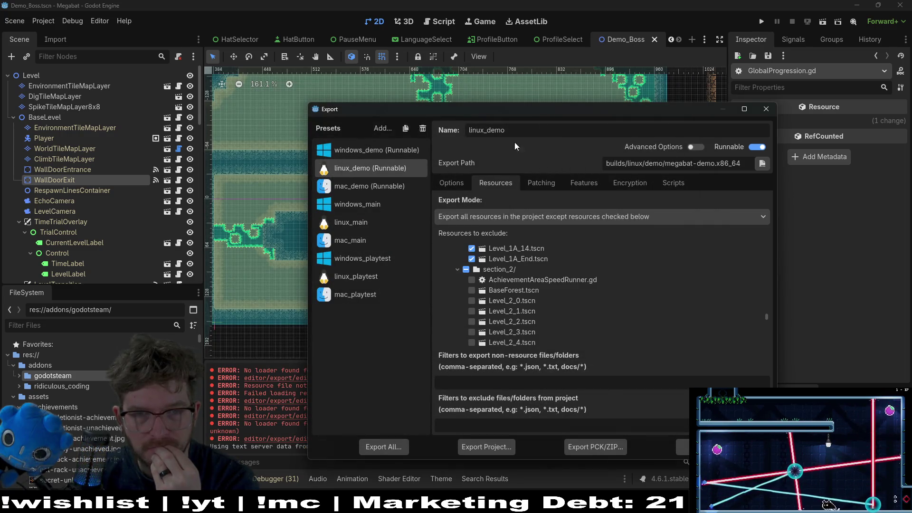
{"action": "left_click_drag", "start_coordinate": [539, 114], "coordinate": [466, 87]}
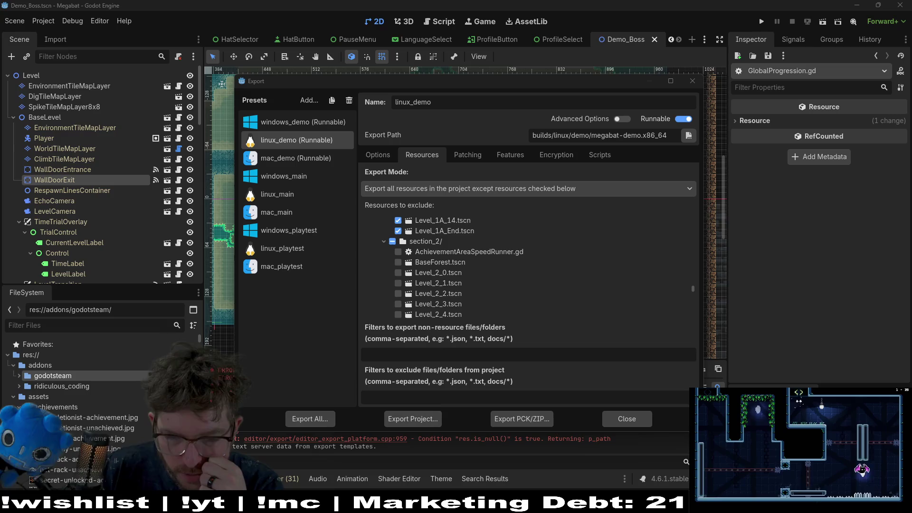
Switch to Visual Studio Code and show the 17 staged source control changes
{"action": "key", "text": "alt+Tab"}
{"action": "left_click", "coordinate": [12, 75]}
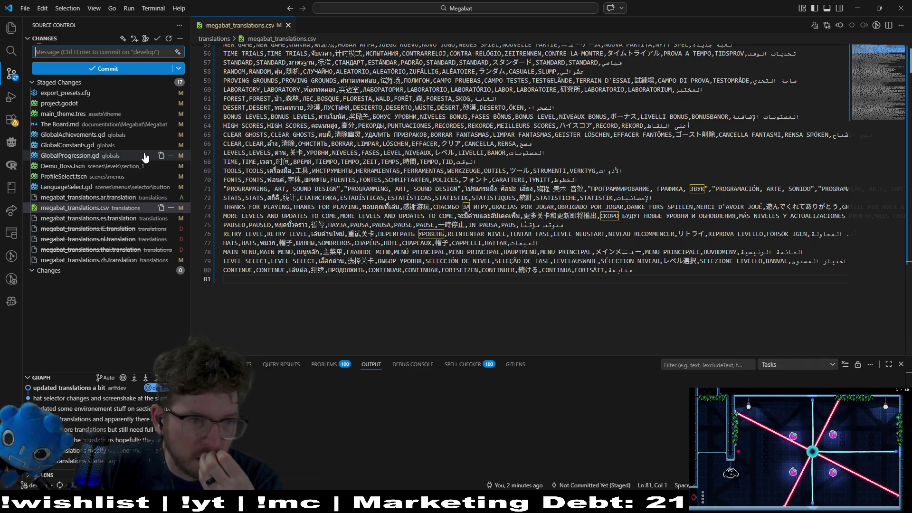
Review each staged diff from LanguageSelect.gd through GlobalAchievements.gd, then return to Godot
{"action": "left_click", "coordinate": [92, 187]}
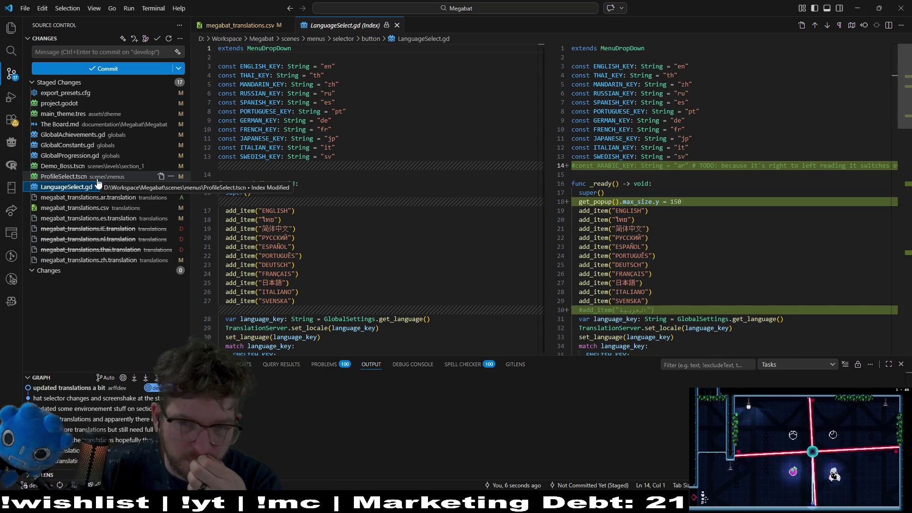
{"action": "left_click", "coordinate": [98, 177]}
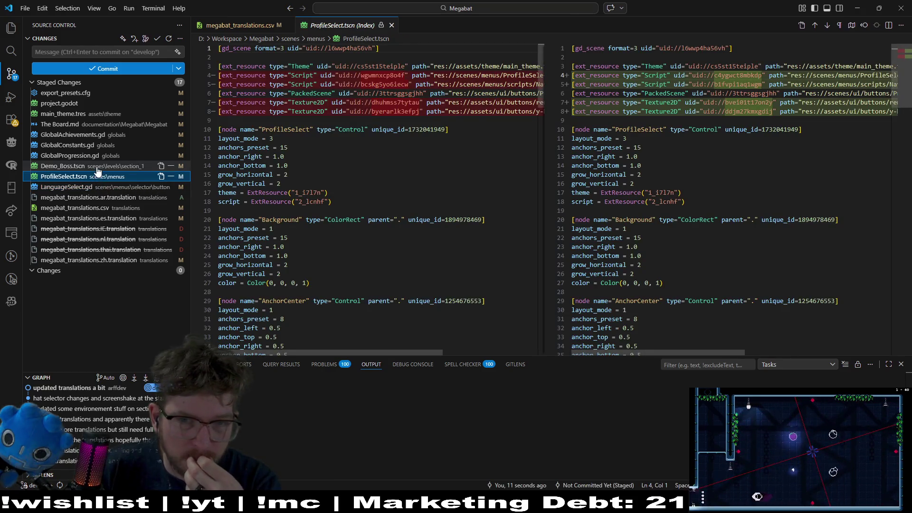
{"action": "left_click", "coordinate": [97, 166]}
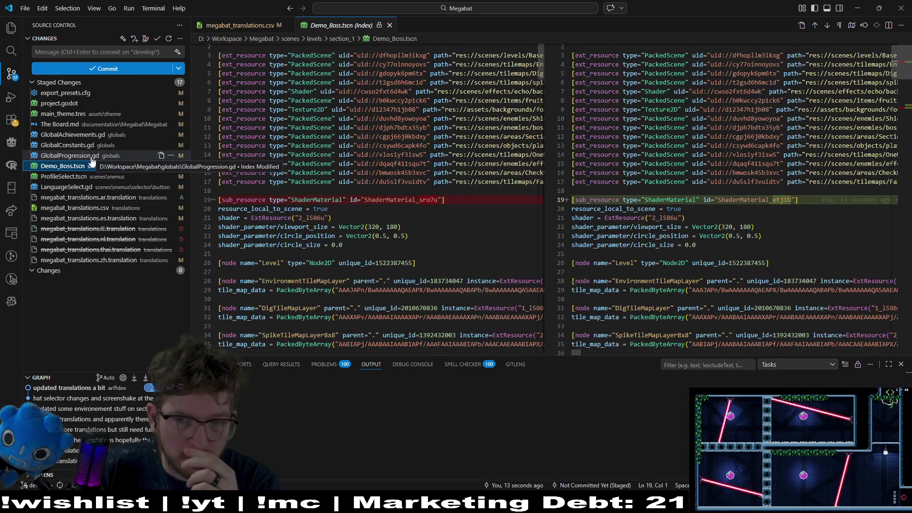
{"action": "left_click", "coordinate": [87, 156]}
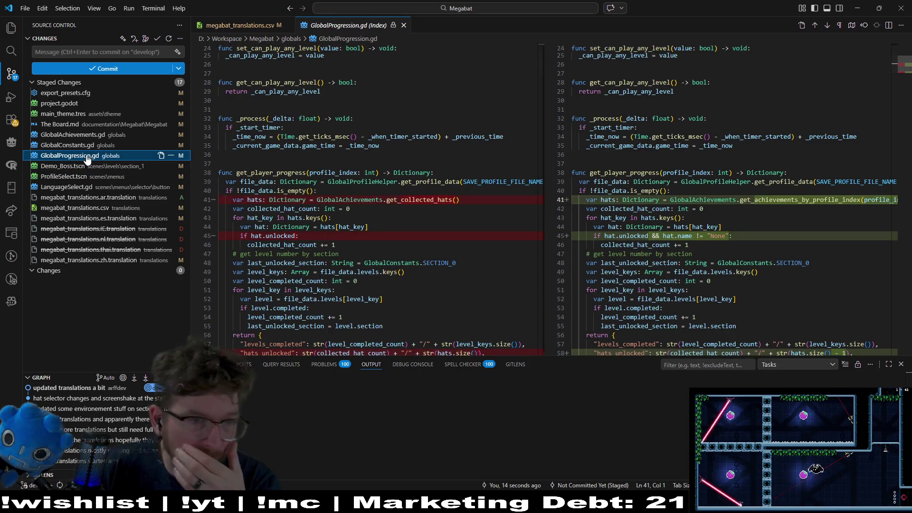
{"action": "left_click", "coordinate": [86, 145]}
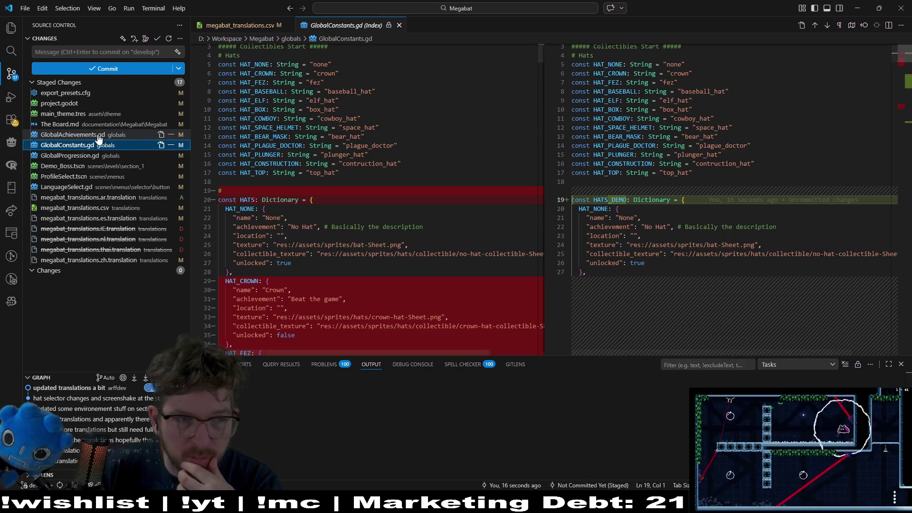
{"action": "left_click", "coordinate": [99, 138]}
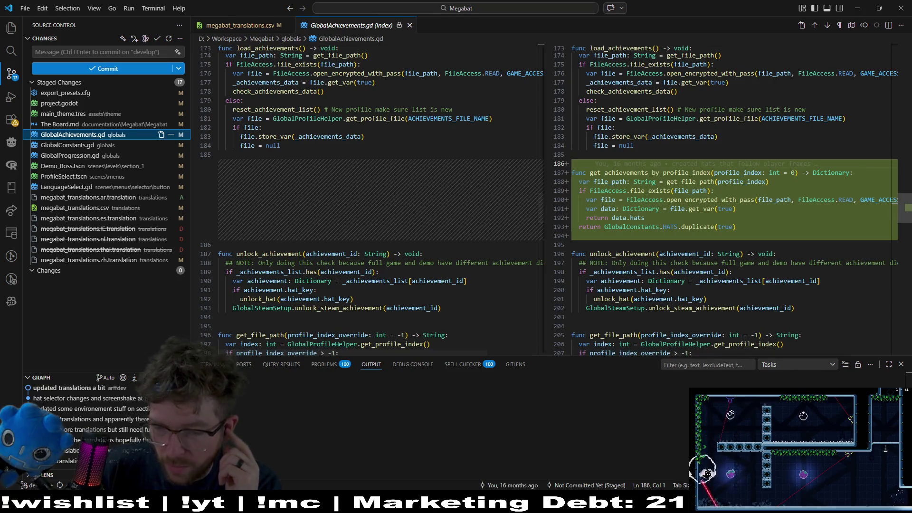
{"action": "key", "text": "alt+Tab"}
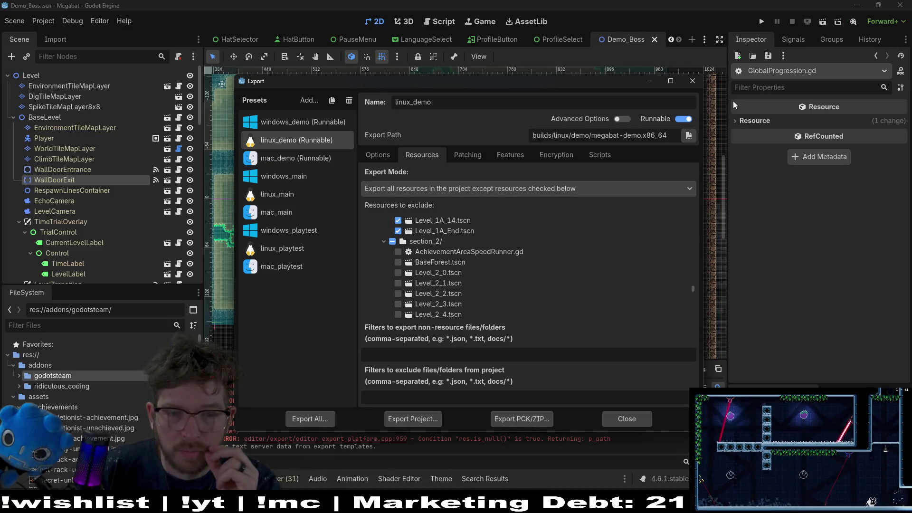
Close the Export window, set Main Feature Tags to skip_intro,playtest, and run the game
{"action": "left_click", "coordinate": [694, 82]}
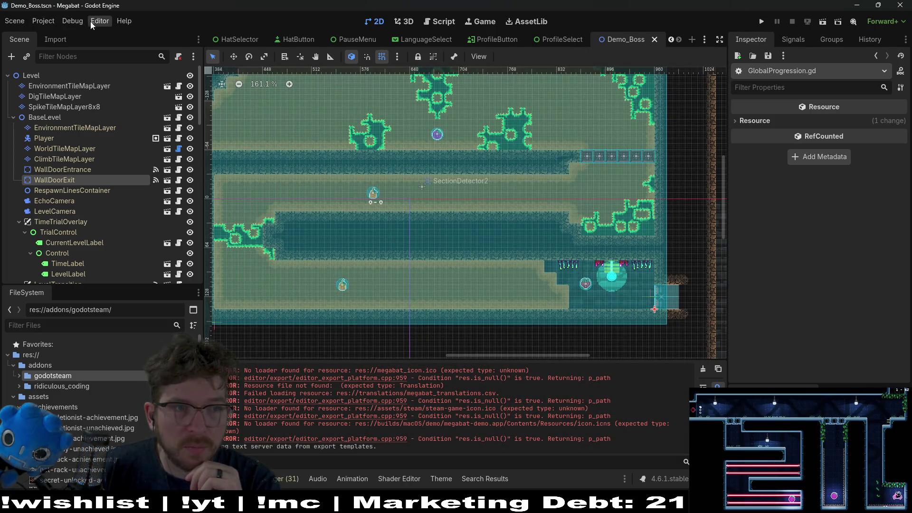
{"action": "left_click", "coordinate": [72, 21]}
{"action": "left_click", "coordinate": [198, 166]}
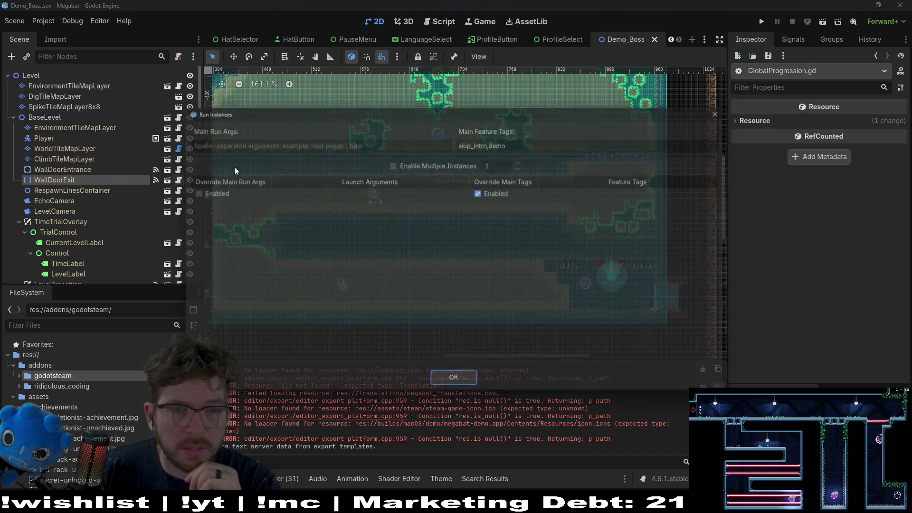
{"action": "type", "text": "playtest"}
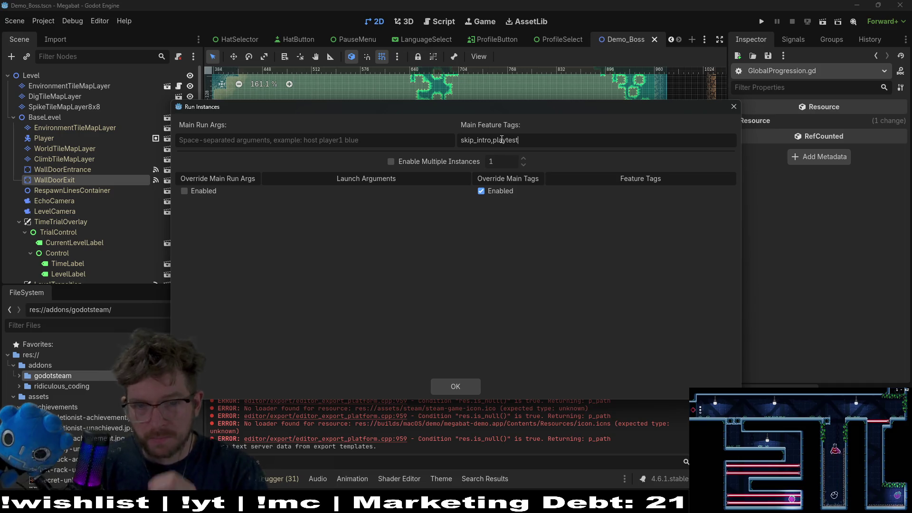
{"action": "left_click", "coordinate": [478, 385]}
{"action": "left_click", "coordinate": [762, 21]}
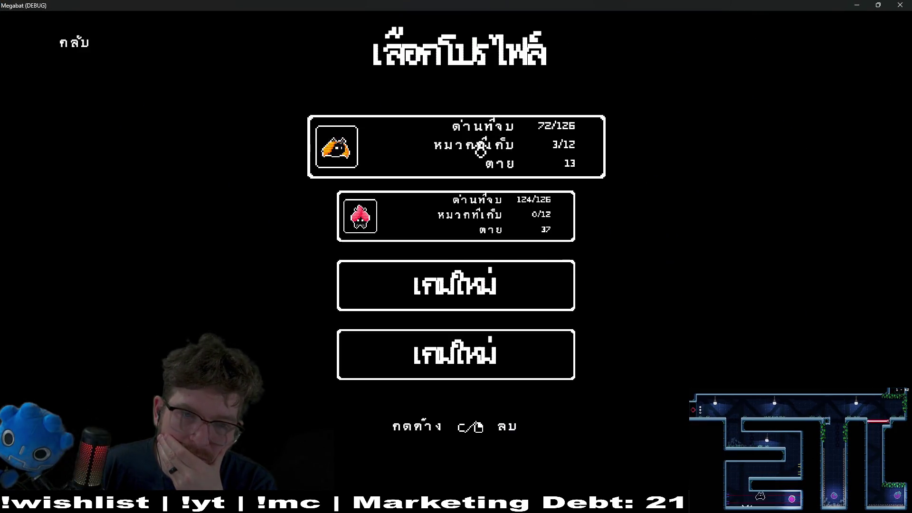
Load the first save profile and start level 31 from the second world's level grid
{"action": "left_click", "coordinate": [481, 148]}
{"action": "key", "text": "Left"}
{"action": "key", "text": "Right"}
{"action": "key", "text": "Left"}
{"action": "key", "text": "Right"}
{"action": "key", "text": "Return"}
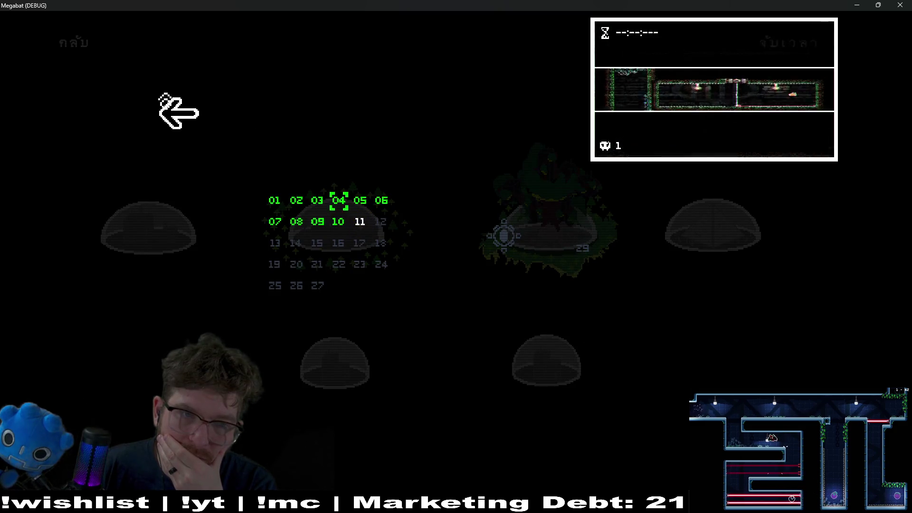
{"action": "left_click", "coordinate": [184, 136]}
{"action": "left_click", "coordinate": [362, 266]}
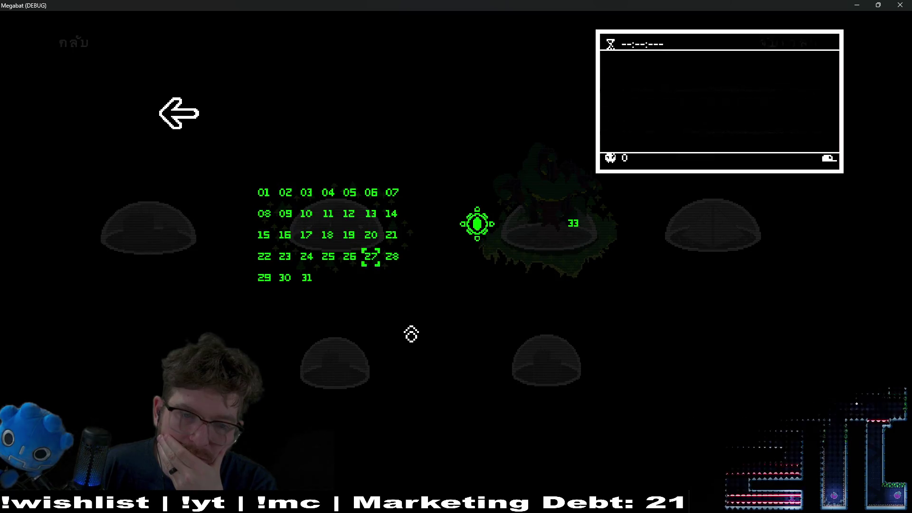
{"action": "left_click", "coordinate": [315, 280]}
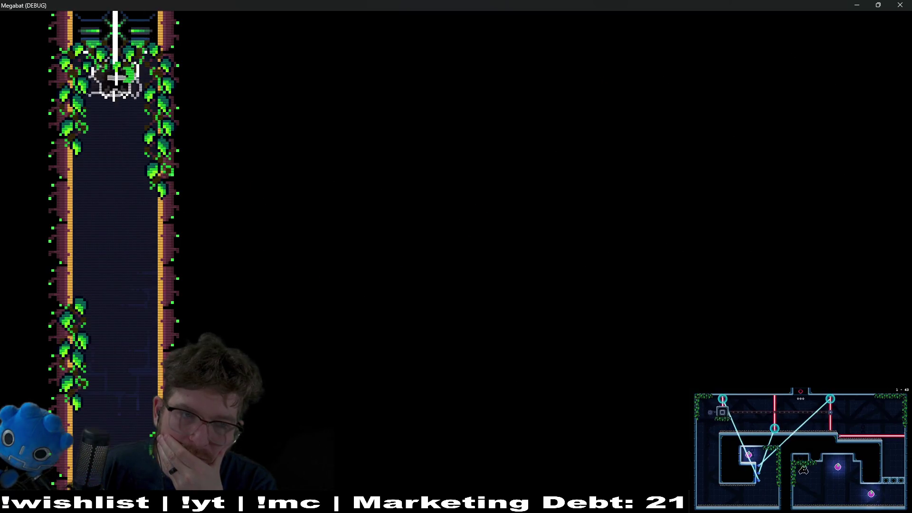
Play level 31 briefly, flying right into the next room, then exit from the pause menu
{"action": "key", "text": "Escape"}
{"action": "key", "text": "Escape"}
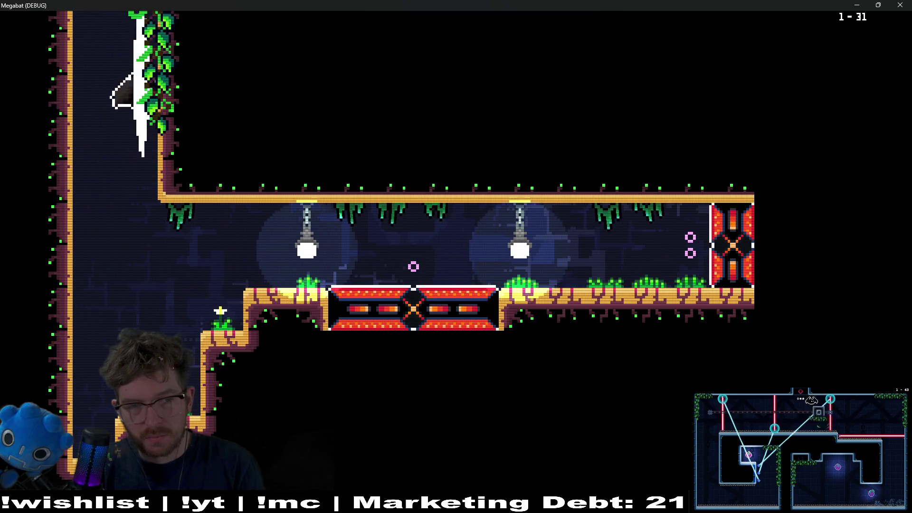
{"action": "key", "text": "Right"}
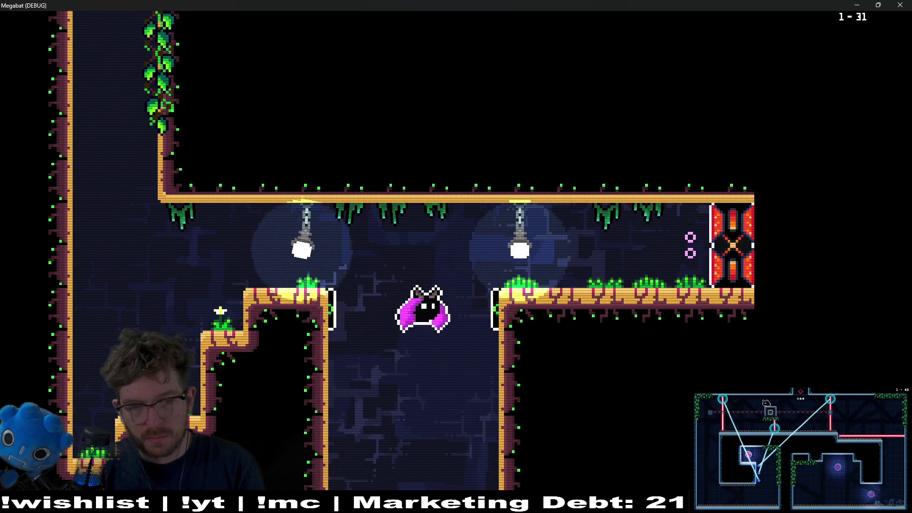
{"action": "key", "text": "Escape"}
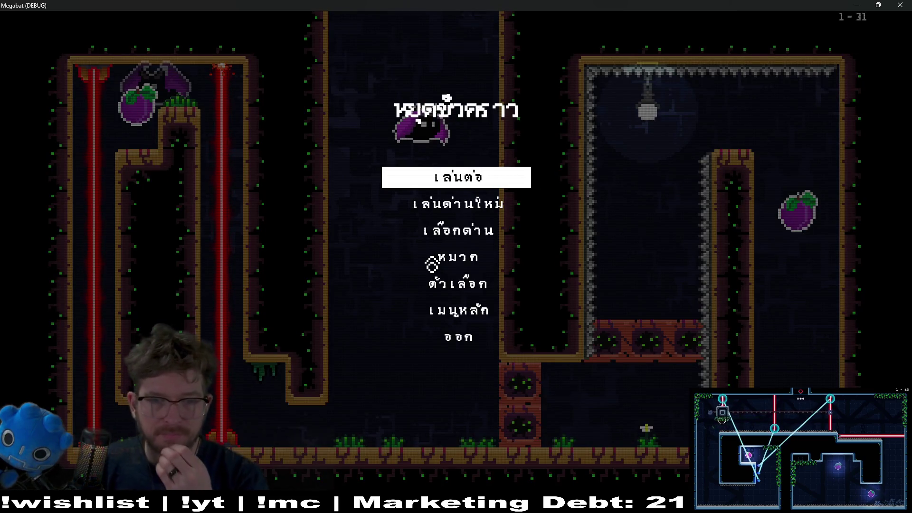
{"action": "left_click", "coordinate": [481, 346]}
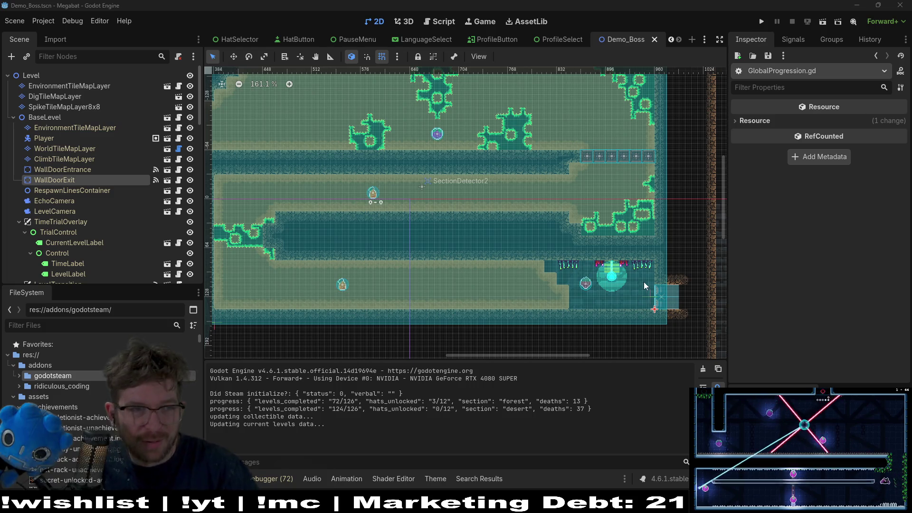
Paint a DesertOvergrowth tile at cell (56,8) on the EnvironmentTileMapLayer
{"action": "left_click", "coordinate": [59, 129]}
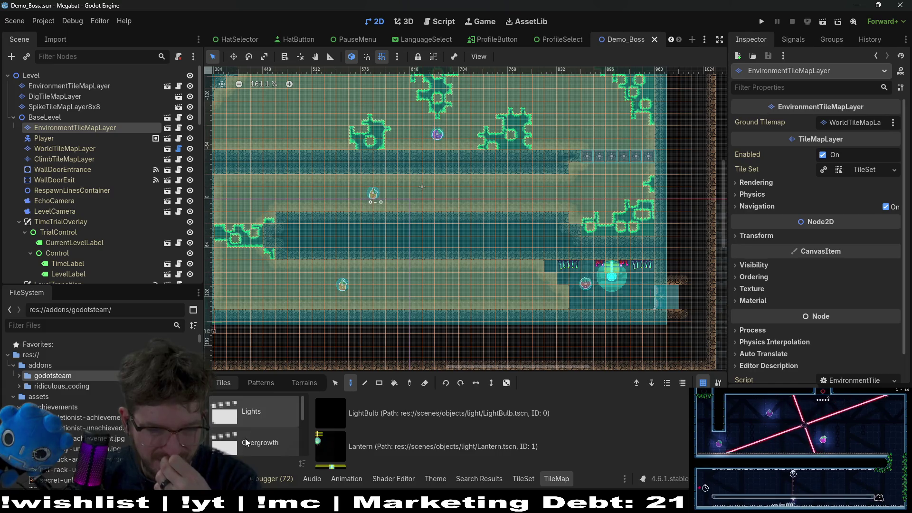
{"action": "left_click", "coordinate": [246, 442]}
{"action": "left_click", "coordinate": [407, 419]}
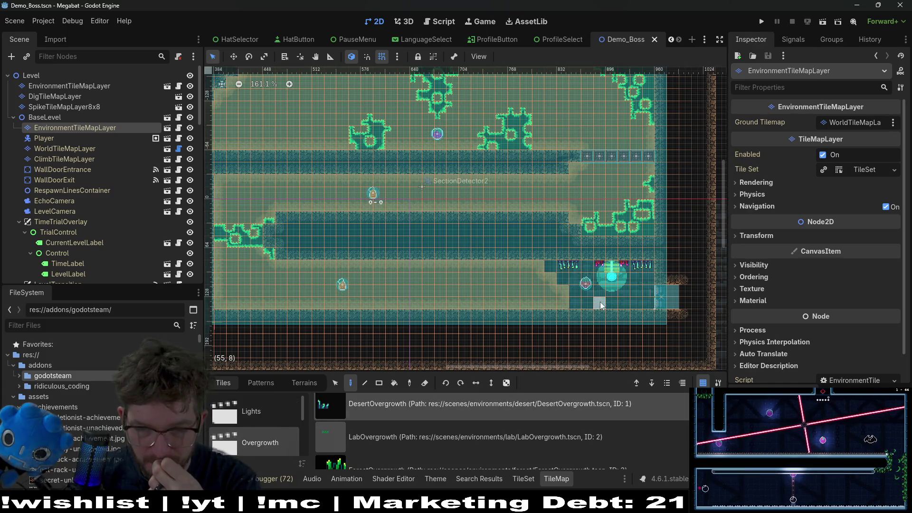
{"action": "left_click", "coordinate": [617, 306]}
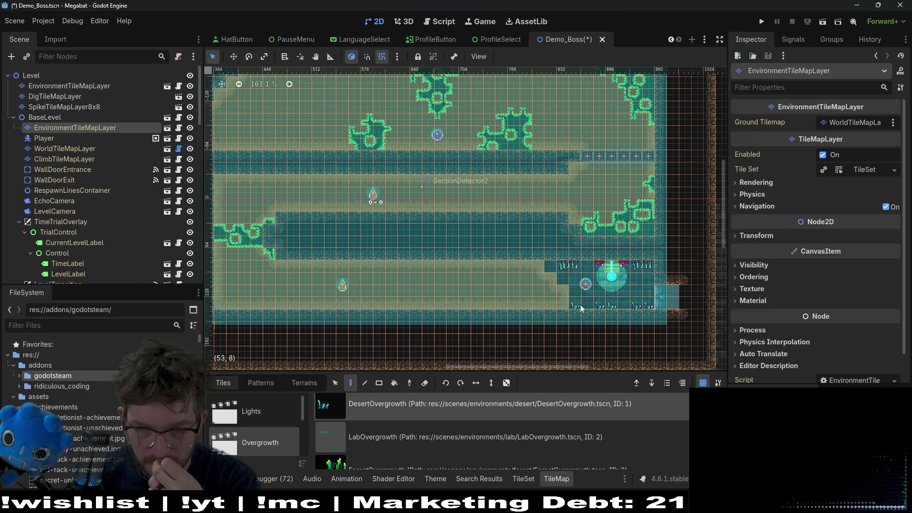
{"action": "scroll", "coordinate": [551, 295], "scroll_direction": "down", "scroll_amount": 4}
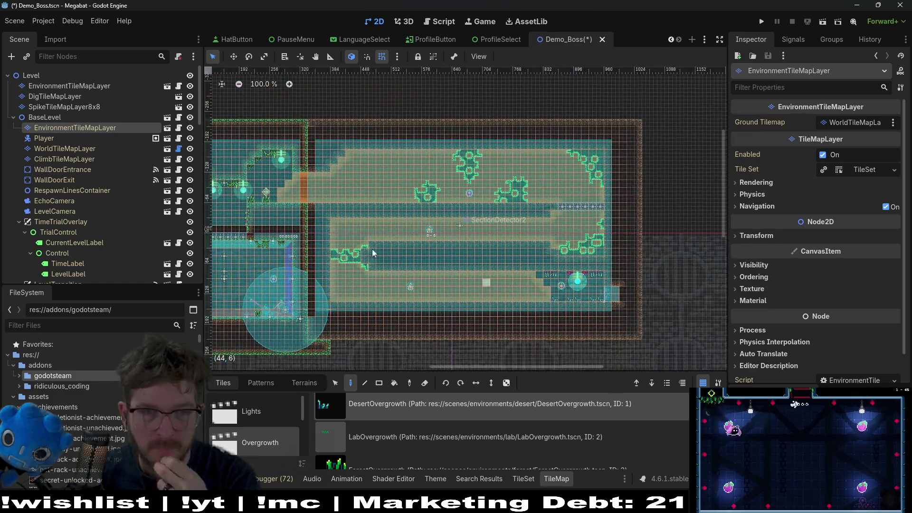
{"action": "left_click_drag", "start_coordinate": [480, 252], "coordinate": [292, 243]}
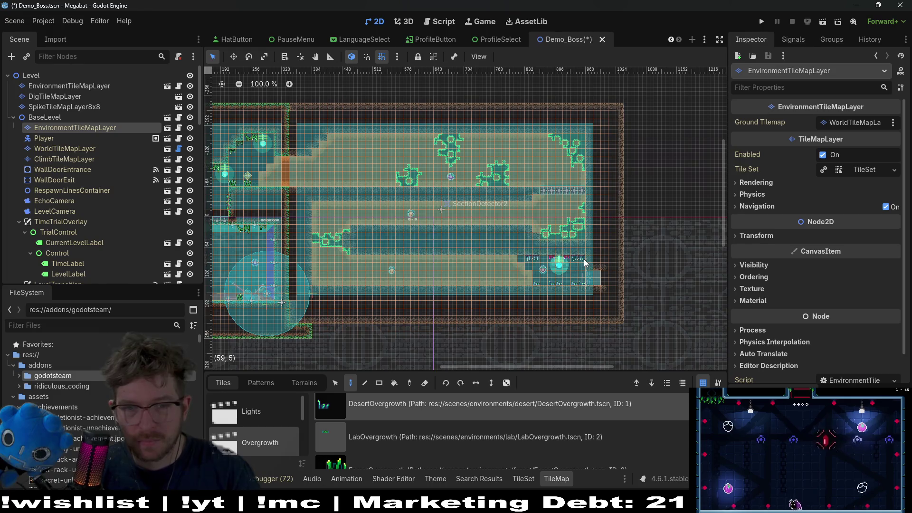
Save Demo_Boss, stage Demo_Boss.tscn in VS Code, and return to Godot
{"action": "key", "text": "ctrl+s"}
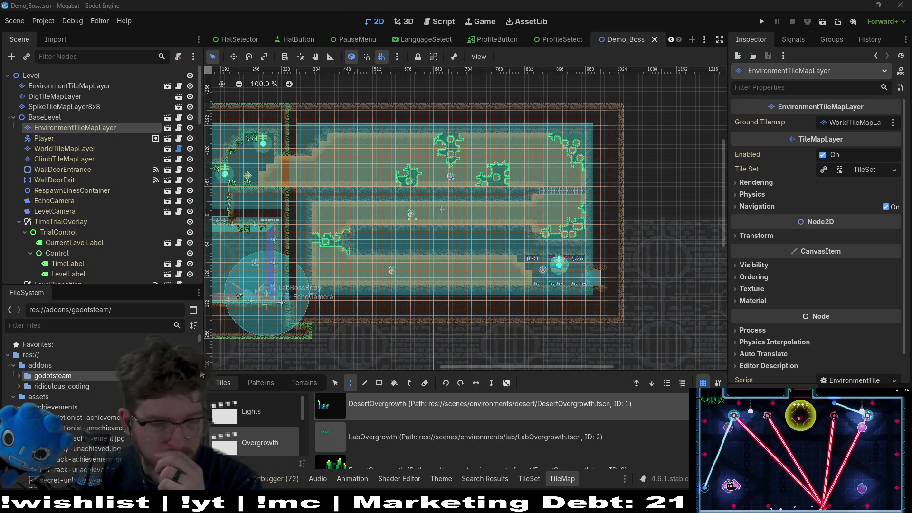
{"action": "key", "text": "alt+Tab"}
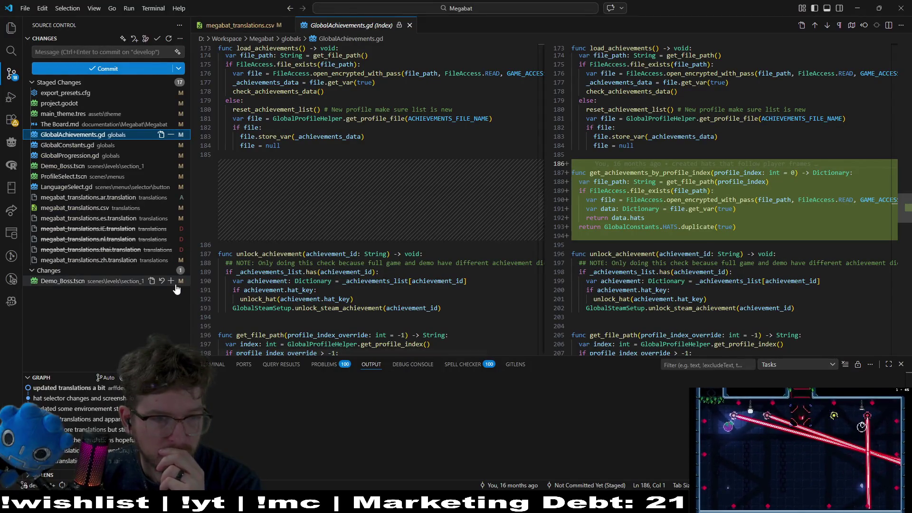
{"action": "left_click", "coordinate": [170, 281]}
{"action": "key", "text": "alt+Tab"}
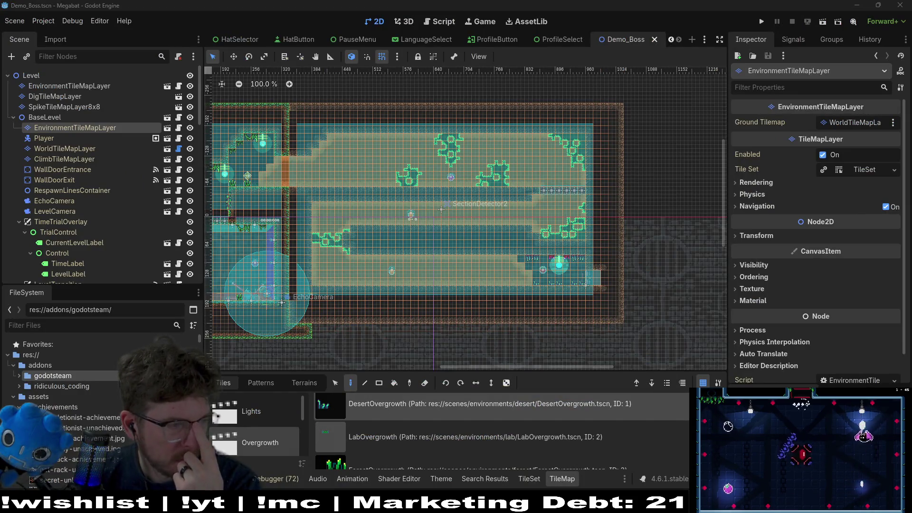
Re-export the linux_demo build, overwriting the existing megabat-demo file
{"action": "left_click", "coordinate": [53, 19]}
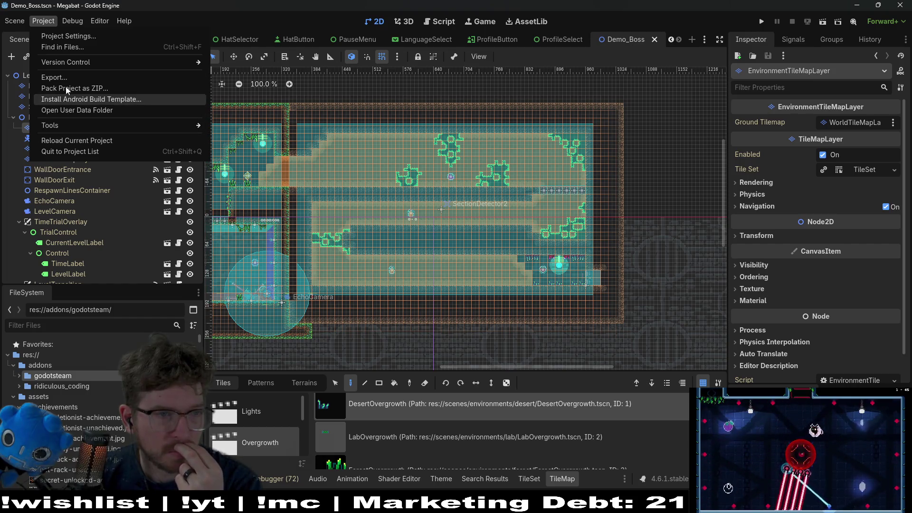
{"action": "left_click", "coordinate": [60, 76]}
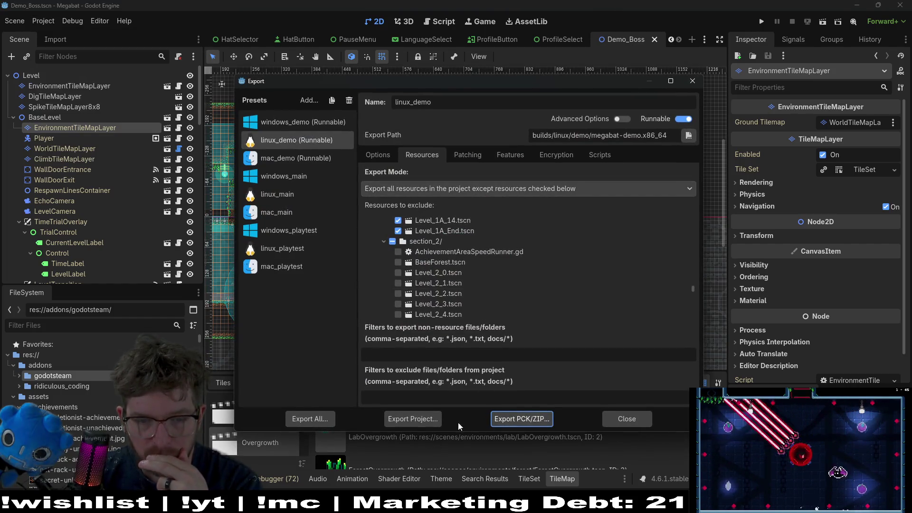
{"action": "left_click", "coordinate": [417, 424]}
{"action": "left_click", "coordinate": [366, 411]}
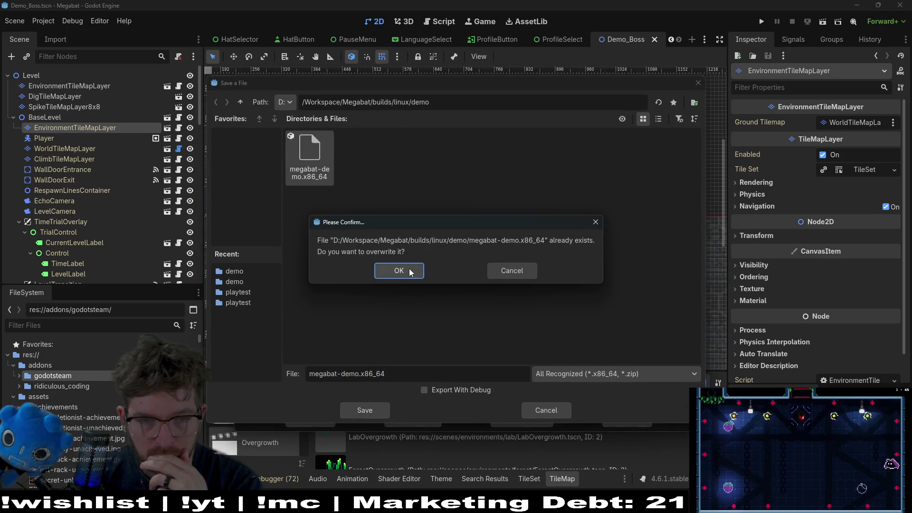
{"action": "left_click", "coordinate": [410, 269]}
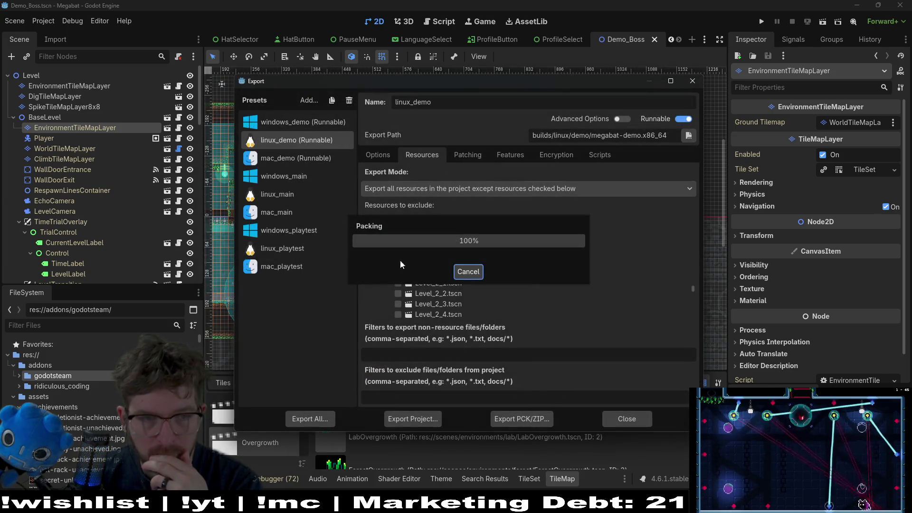
Re-export windows_demo over its existing build, dismiss the warnings, and close the export settings
{"action": "left_click", "coordinate": [295, 128]}
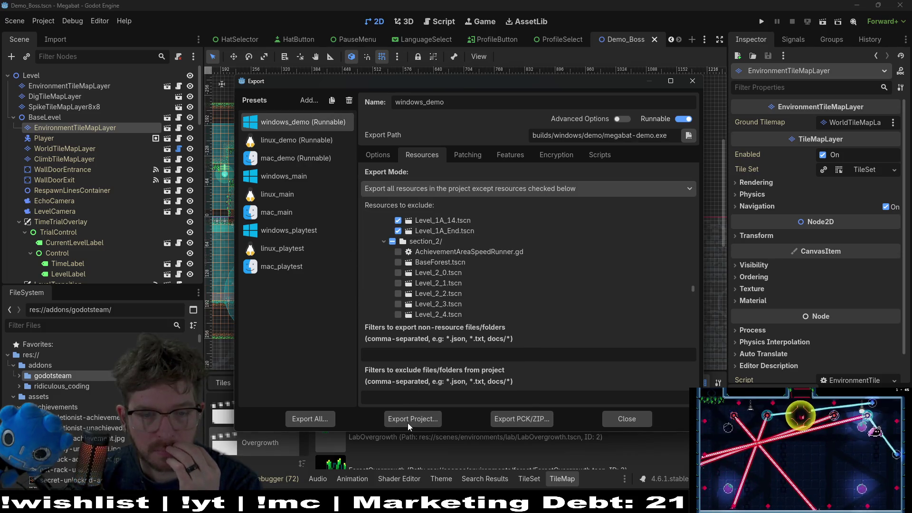
{"action": "left_click", "coordinate": [407, 422]}
{"action": "left_click", "coordinate": [380, 411]}
{"action": "left_click", "coordinate": [399, 271]}
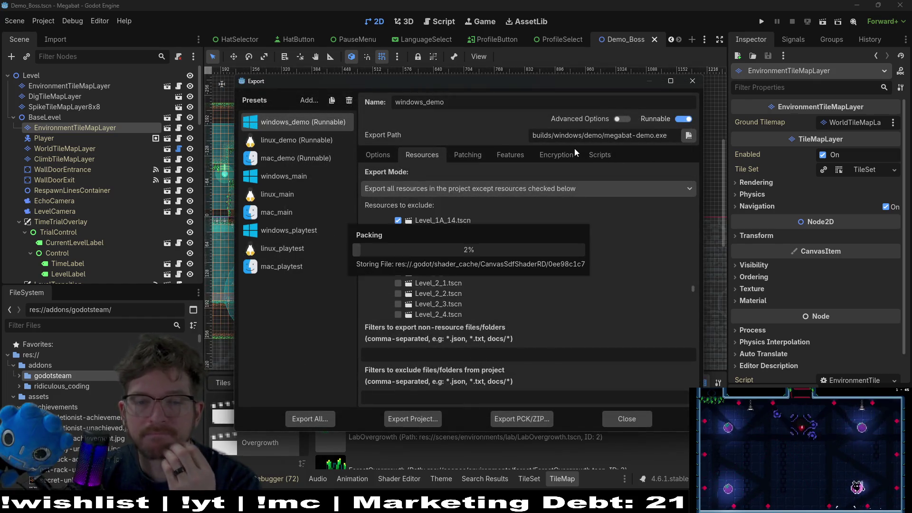
{"action": "left_click", "coordinate": [457, 372]}
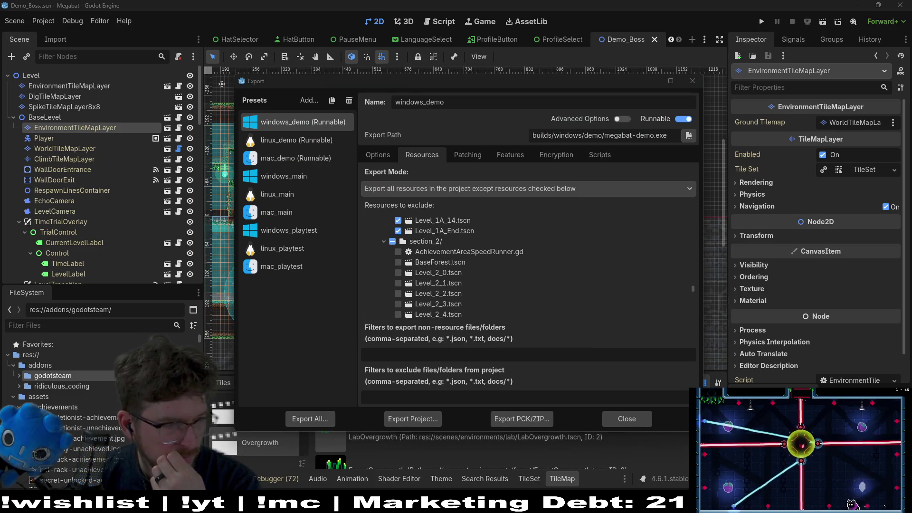
{"action": "left_click", "coordinate": [693, 81]}
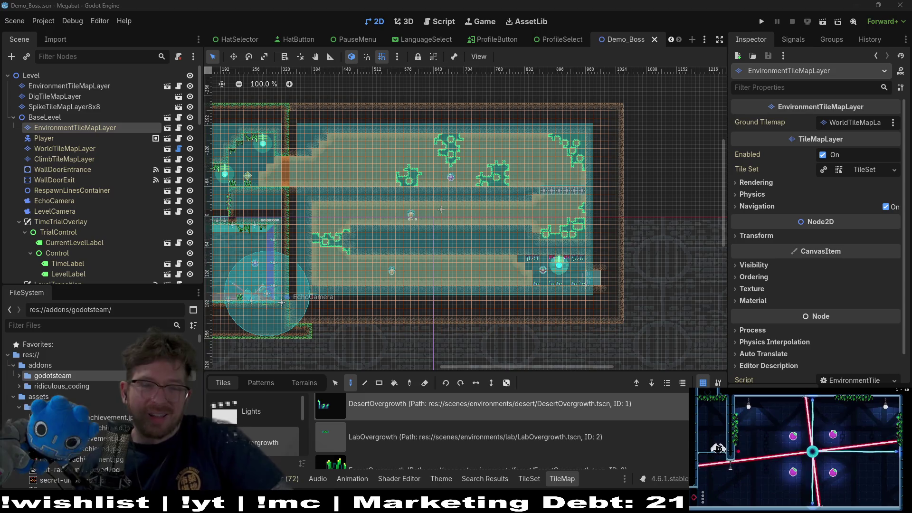
In Obsidian, create an 'Achievement localization' card under IN PROGRESS with a '[ ] Steam' checklist line
{"action": "key", "text": "alt+Tab"}
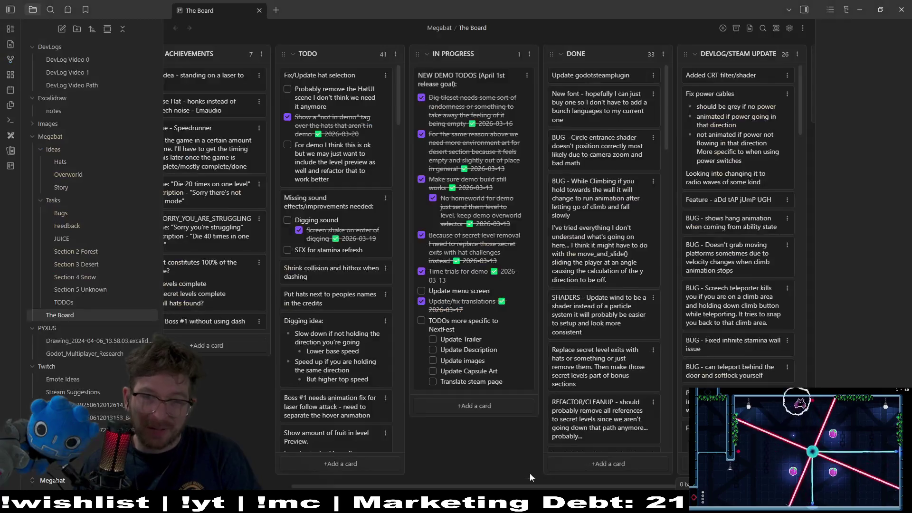
{"action": "left_click", "coordinate": [488, 405]}
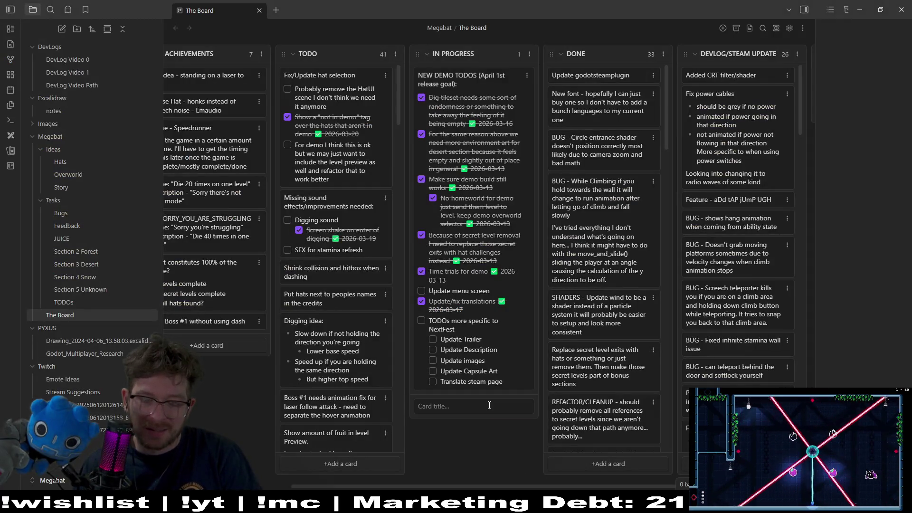
{"action": "type", "text": "Achiev"}
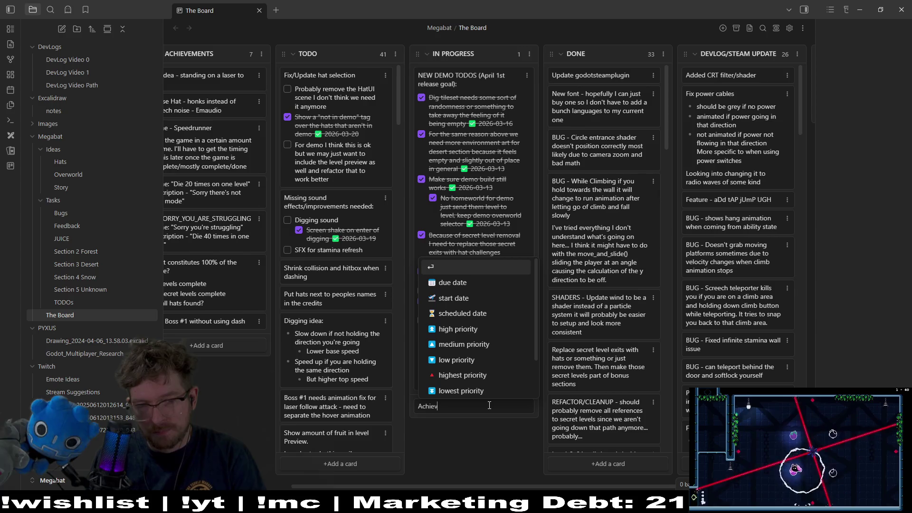
{"action": "type", "text": "ment local"}
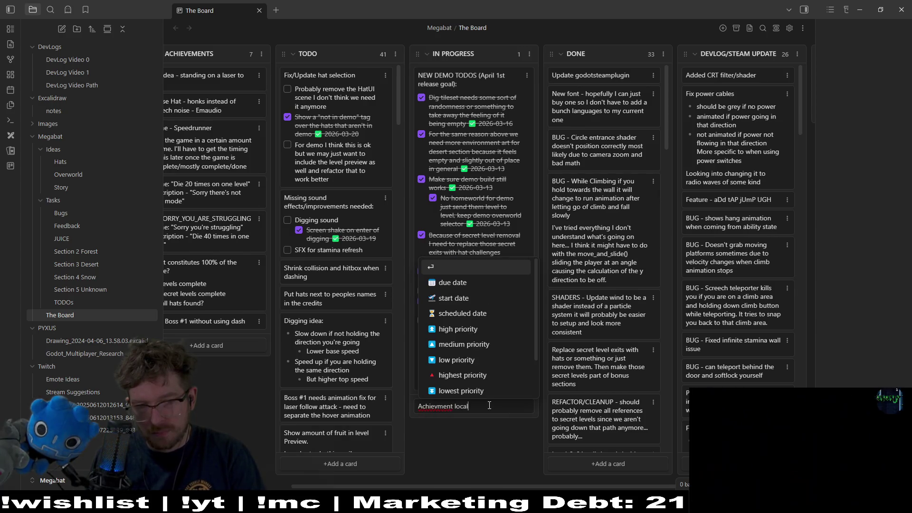
{"action": "type", "text": "ization"}
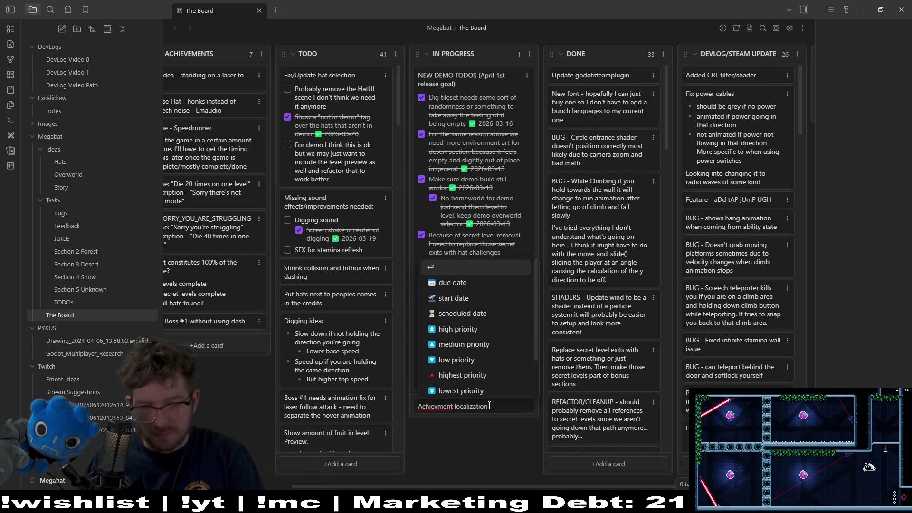
{"action": "left_click", "coordinate": [437, 406]}
{"action": "type", "text": "e"}
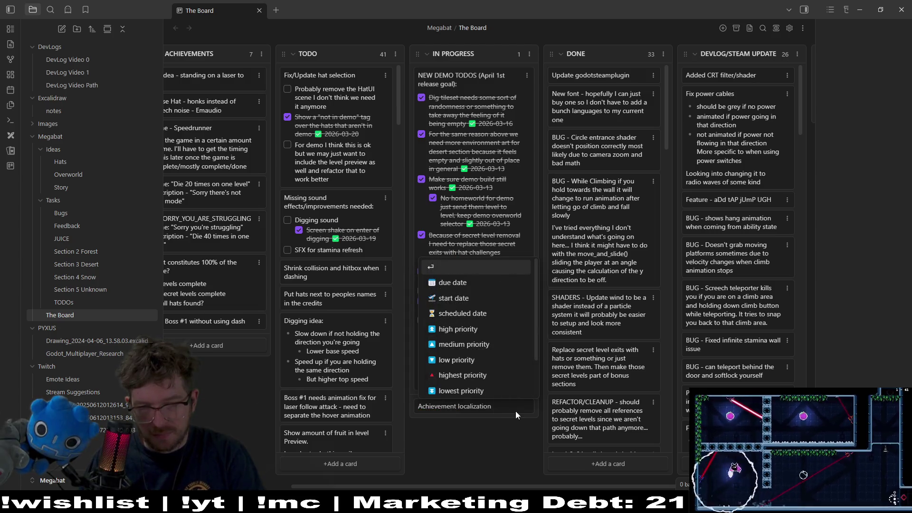
{"action": "key", "text": "Escape"}
{"action": "key", "text": "shift+Return"}
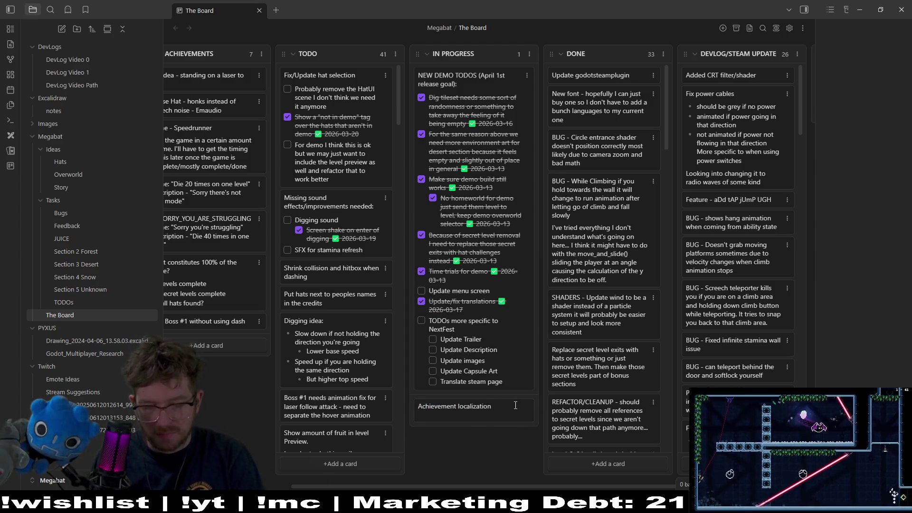
{"action": "type", "text": "- [ ] Steam"}
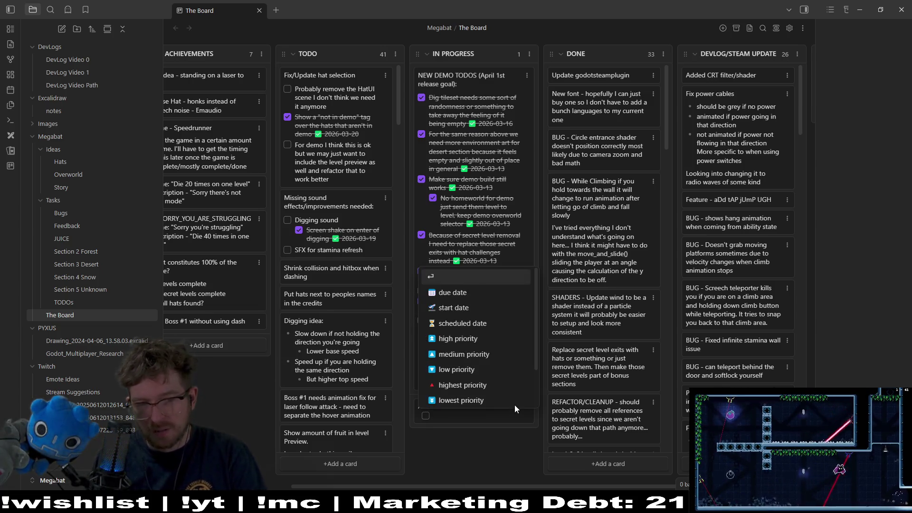
{"action": "key", "text": "Return"}
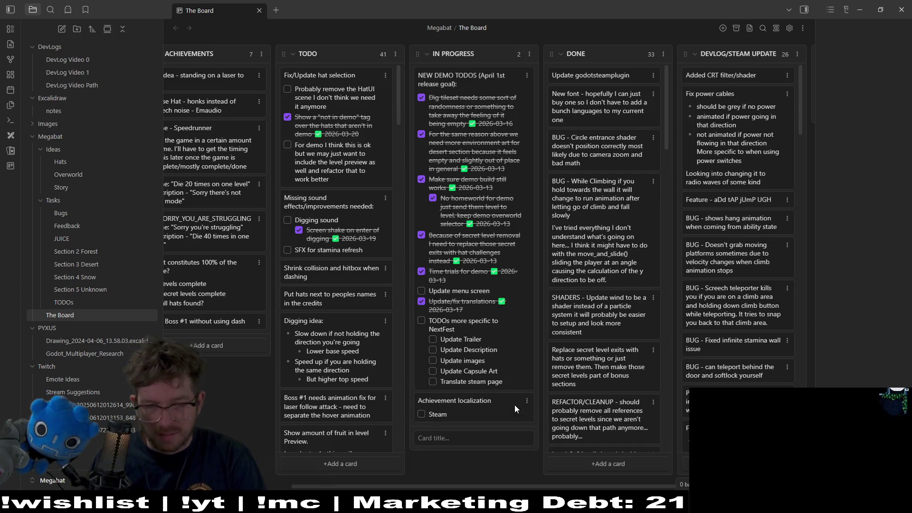
Add an 'In-game' checklist item to the card, removing the stray backslash
{"action": "double_click", "coordinate": [472, 411]}
{"action": "key", "text": "Return"}
{"action": "type", "text": "I"}
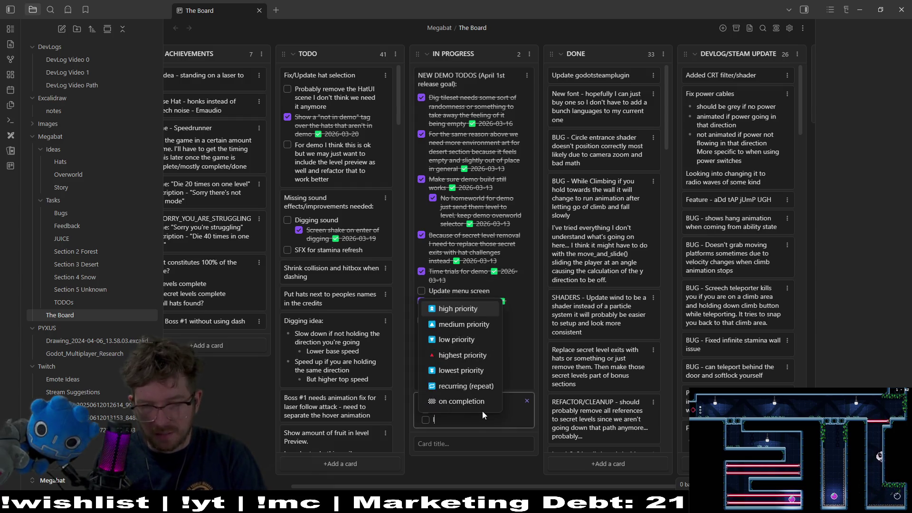
{"action": "type", "text": "n-game\\"}
{"action": "key", "text": "Return"}
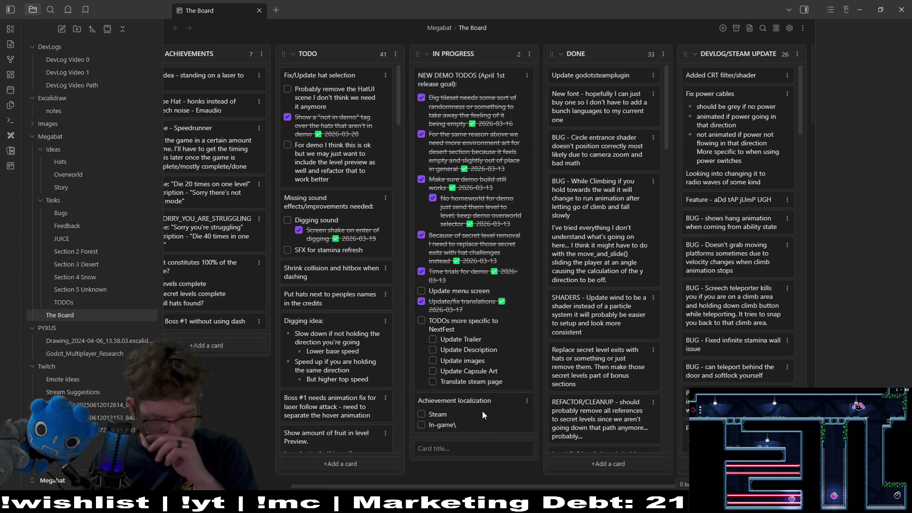
{"action": "double_click", "coordinate": [483, 422]}
{"action": "key", "text": "BackSpace"}
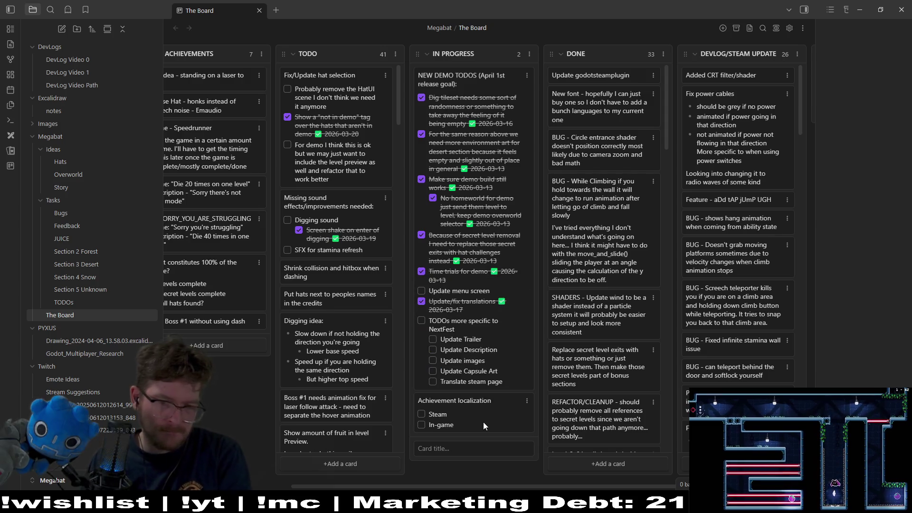
{"action": "key", "text": "Return"}
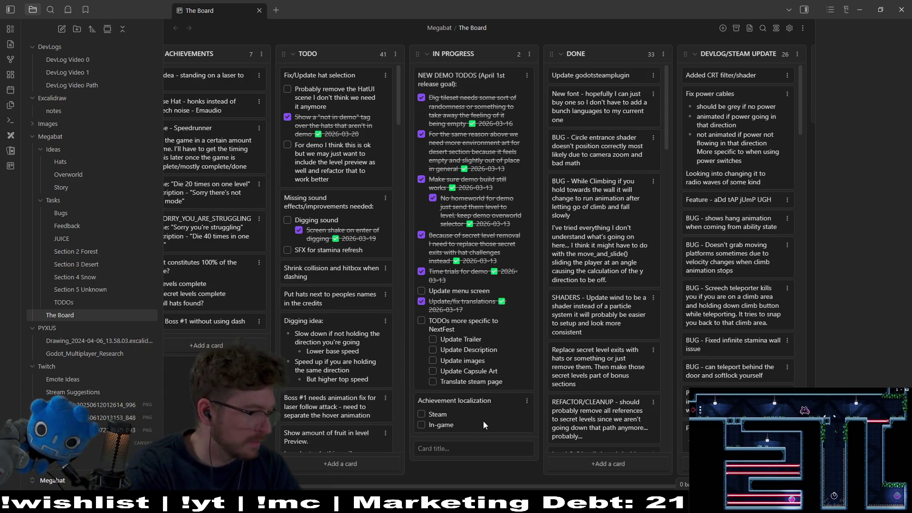